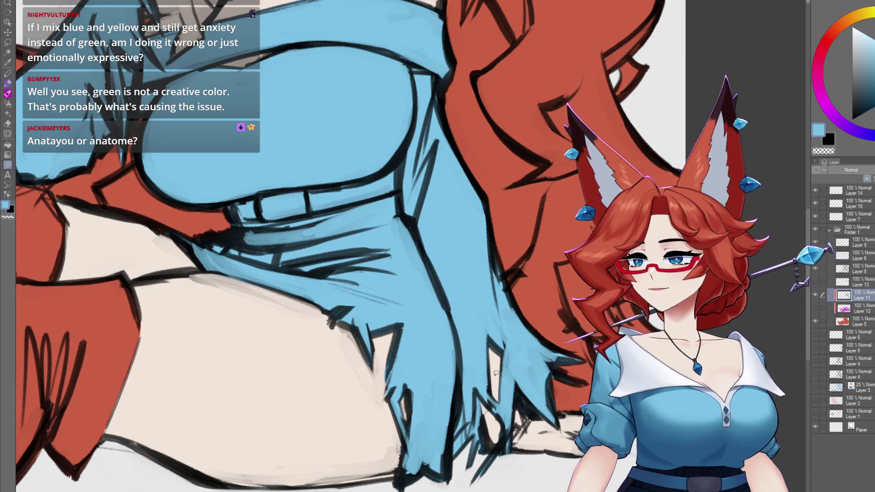
Lasso-fill the witch's hat crown with light blue, replacing the red
left_click_drag(516, 375, 548, 382)
scroll(548, 382, "down", 5)
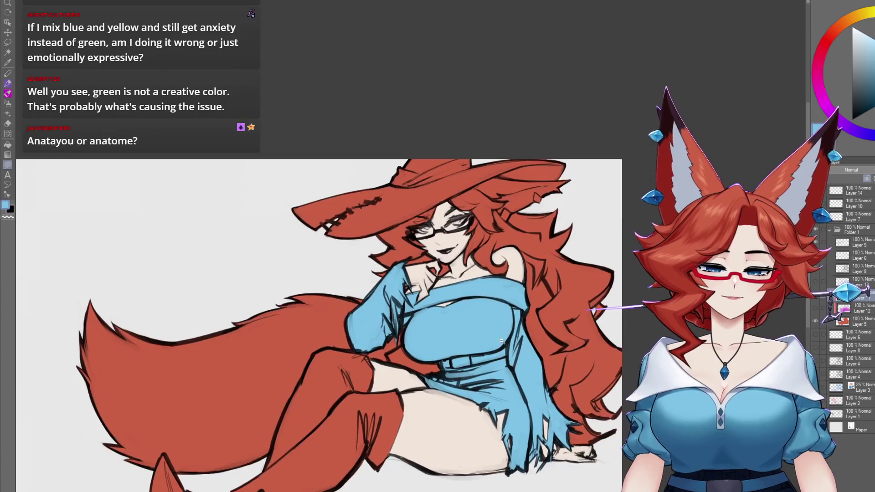
scroll(500, 341, "up", 2)
left_click_drag(464, 350, 470, 435)
scroll(592, 294, "up", 3)
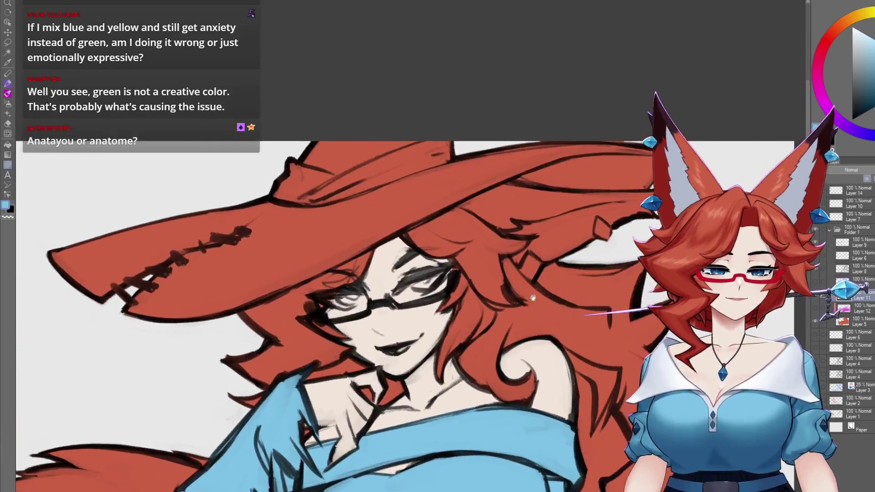
scroll(593, 294, "up", 1)
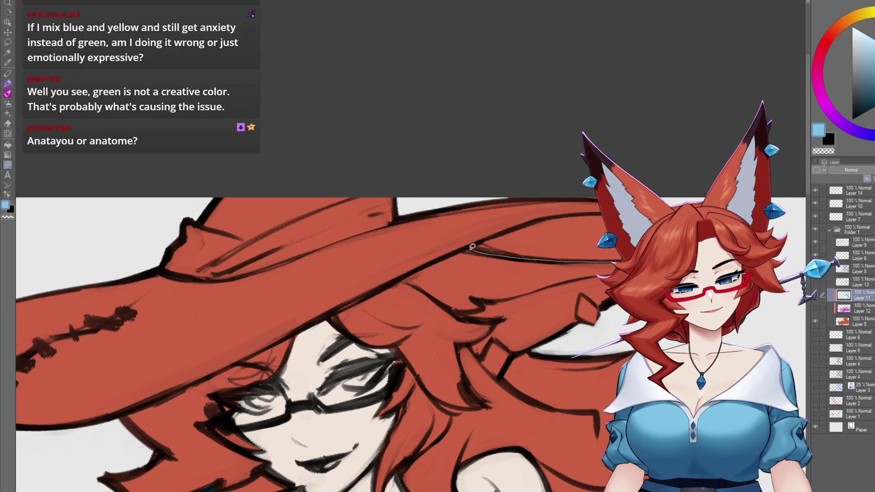
left_click_drag(622, 262, 616, 258)
left_click_drag(464, 243, 544, 233)
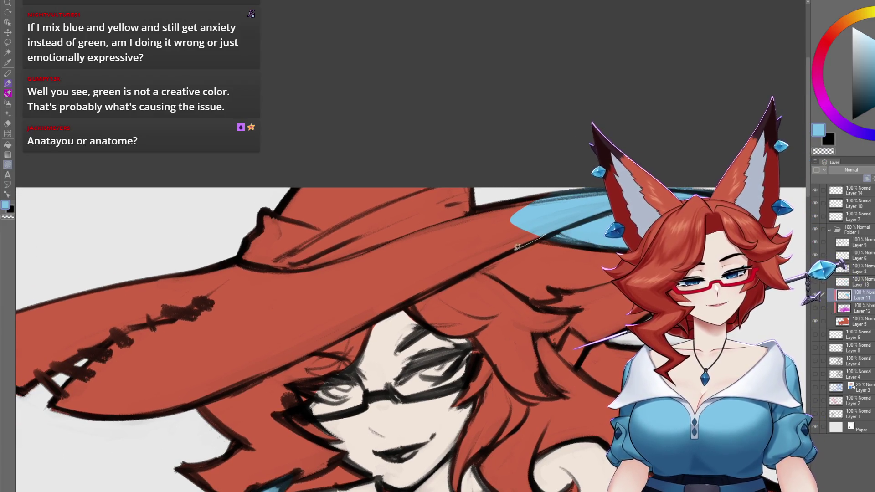
left_click_drag(219, 285, 218, 287)
left_click_drag(444, 271, 599, 207)
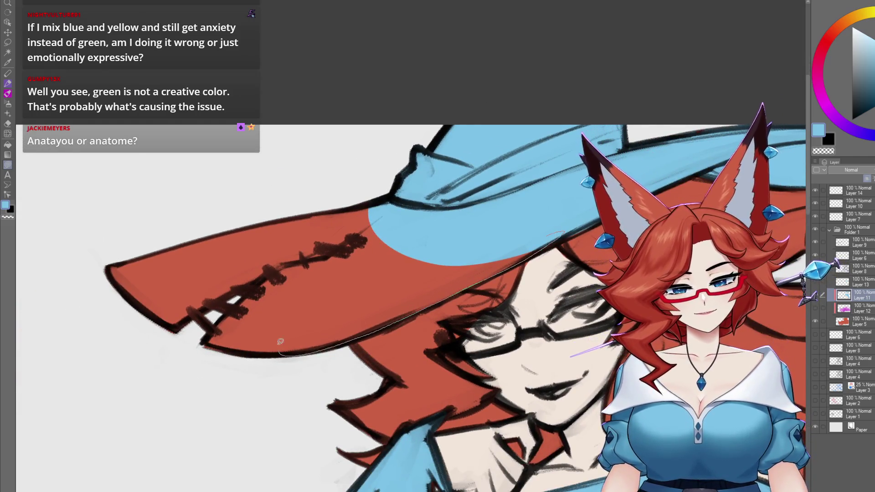
Fill the main part of the hat brim light blue
left_click_drag(280, 348, 279, 353)
scroll(469, 255, "up", 3)
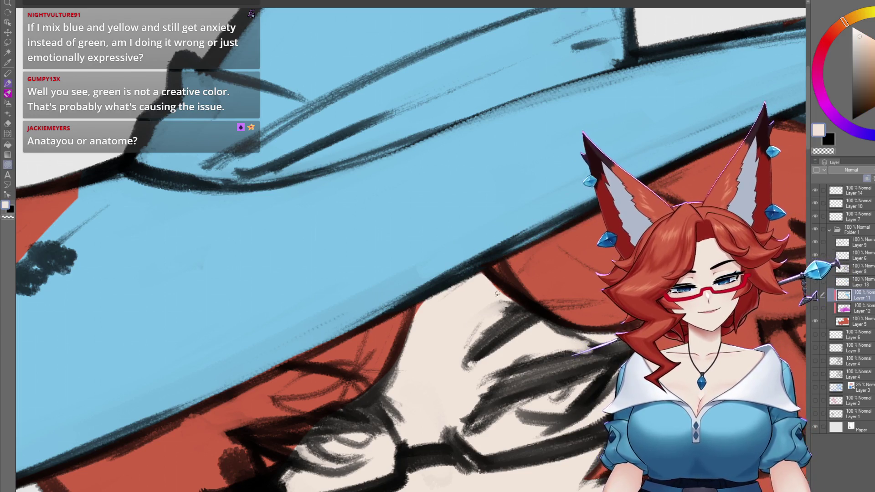
left_click_drag(418, 299, 474, 243)
left_click_drag(345, 297, 632, 181)
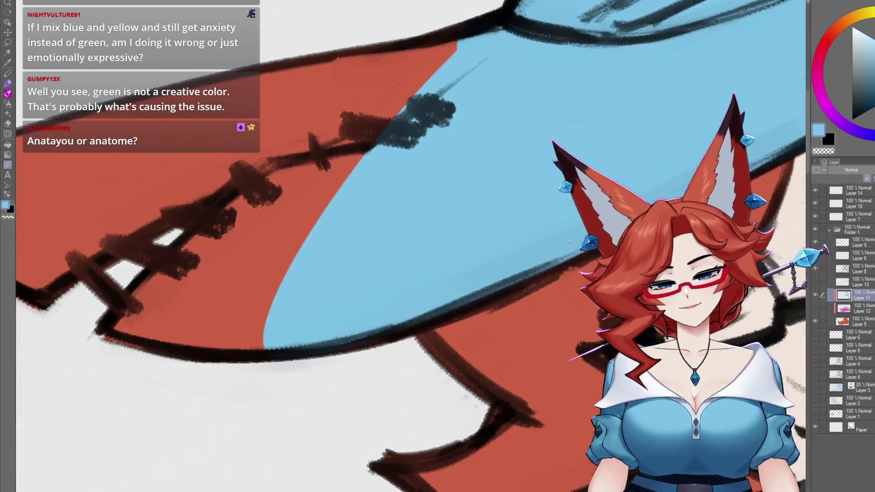
scroll(495, 183, "down", 3)
scroll(495, 182, "up", 2)
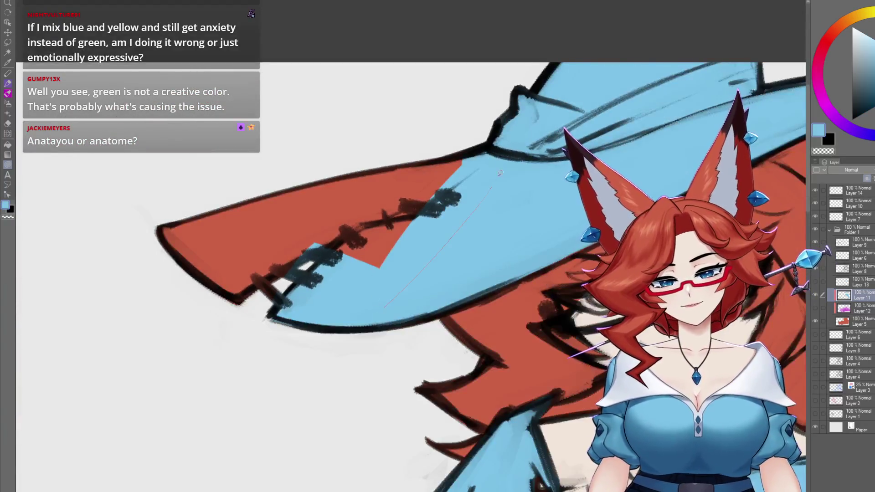
Fill the remaining red areas under and along the brim's edge light blue
left_click_drag(148, 264, 150, 269)
scroll(499, 296, "down", 3)
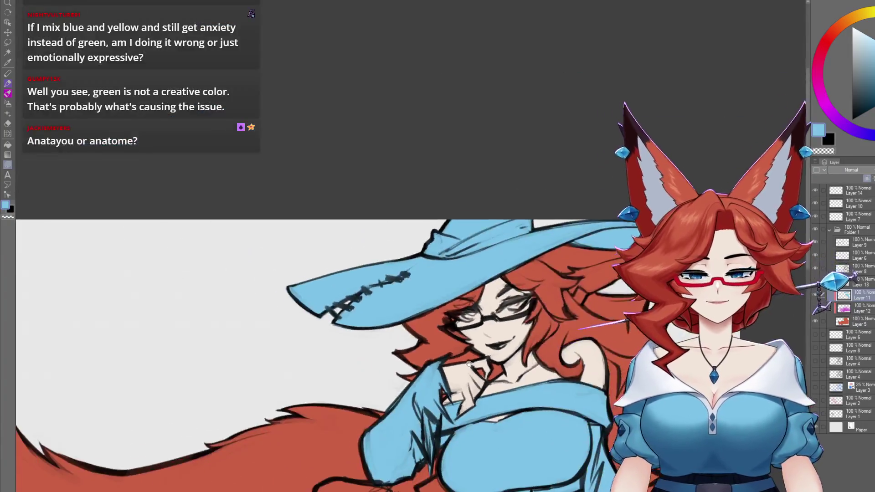
scroll(500, 296, "up", 5)
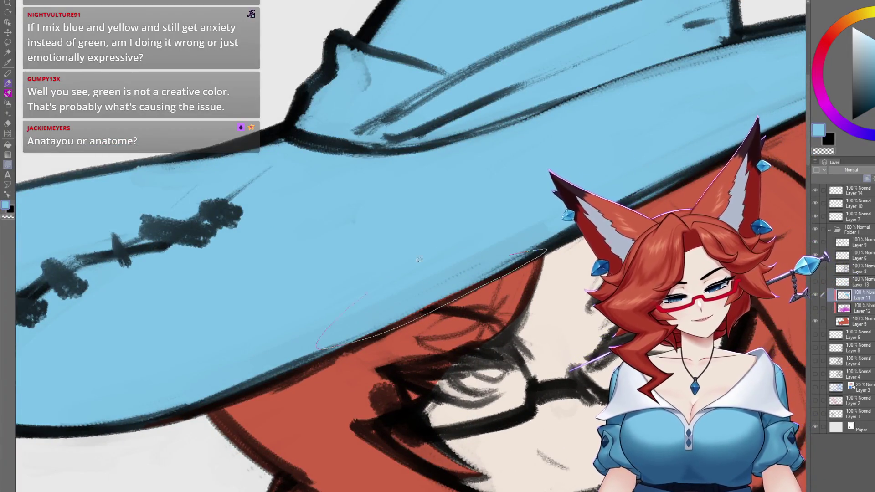
left_click_drag(395, 273, 401, 271)
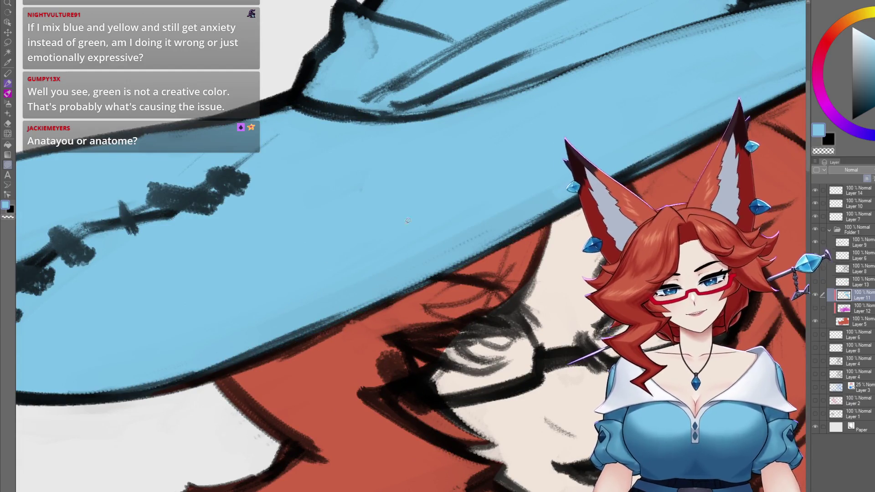
left_click_drag(388, 229, 392, 228)
scroll(392, 228, "down", 5)
scroll(568, 293, "up", 2)
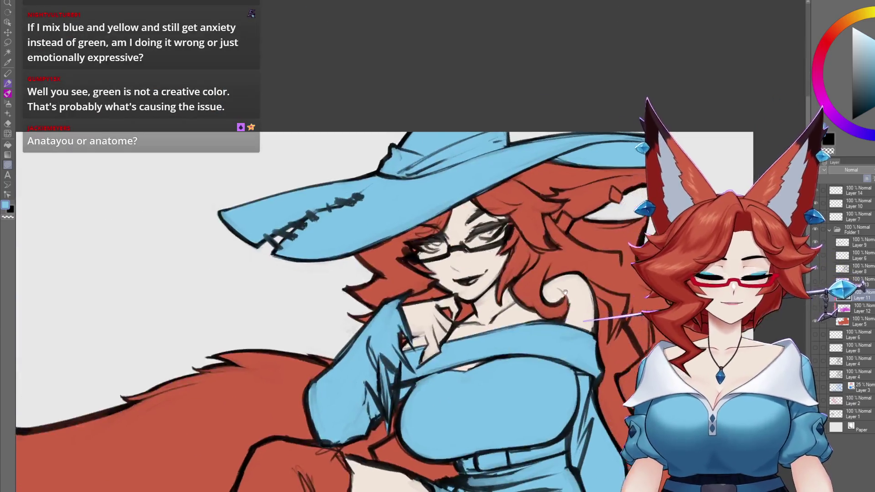
scroll(568, 292, "up", 6)
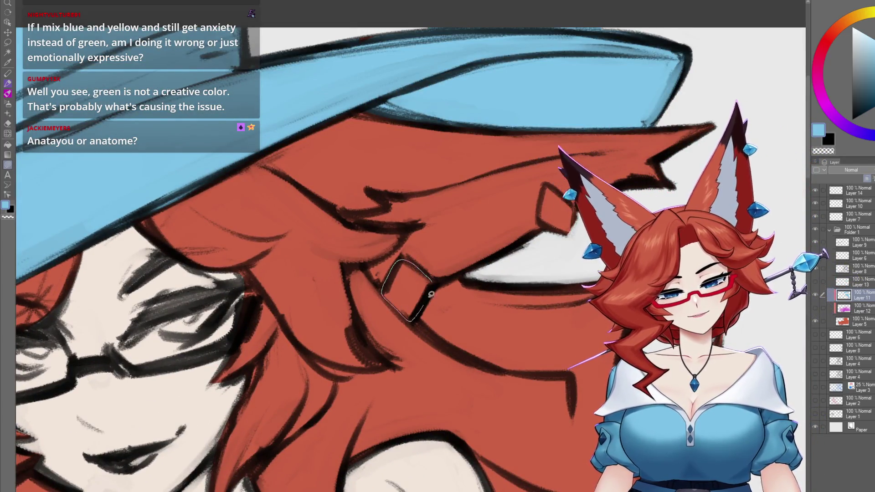
Lasso-fill the diamond hair ornament light blue, then zoom out to the full canvas
left_click_drag(428, 298, 425, 303)
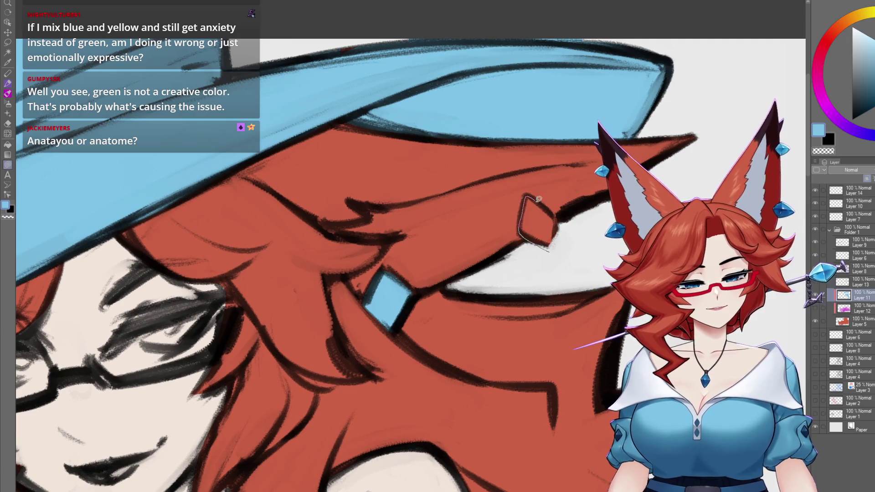
scroll(546, 296, "down", 6)
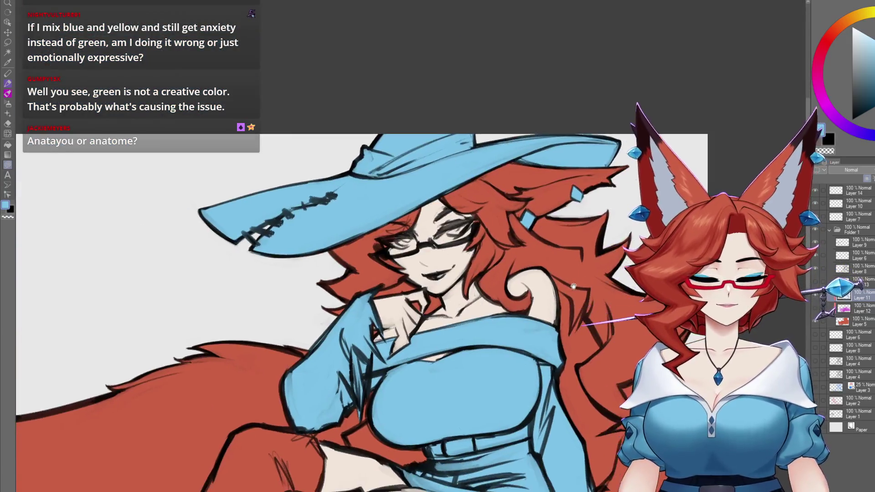
scroll(564, 358, "up", 2)
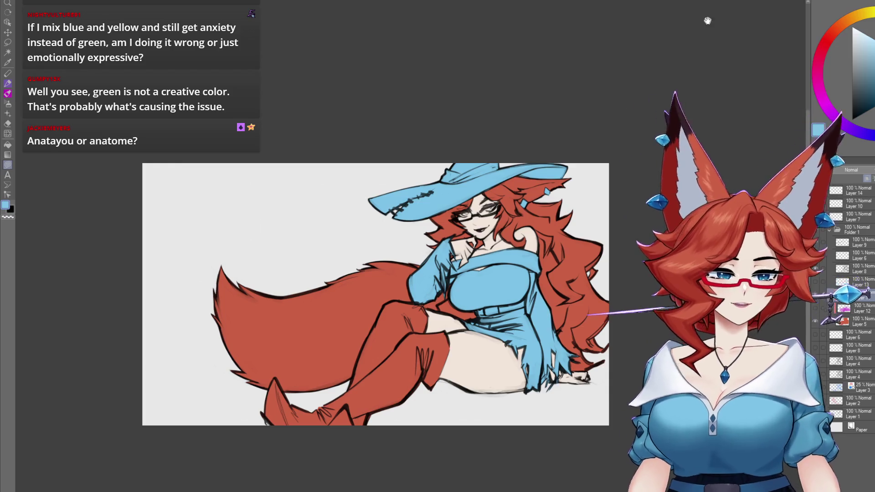
scroll(386, 451, "up", 2)
left_click(846, 295, "ctrl")
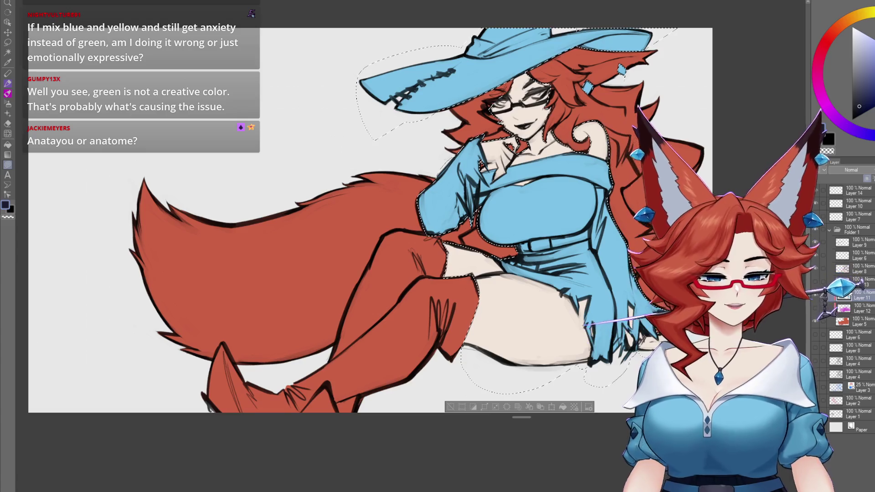
scroll(393, 356, "up", 2)
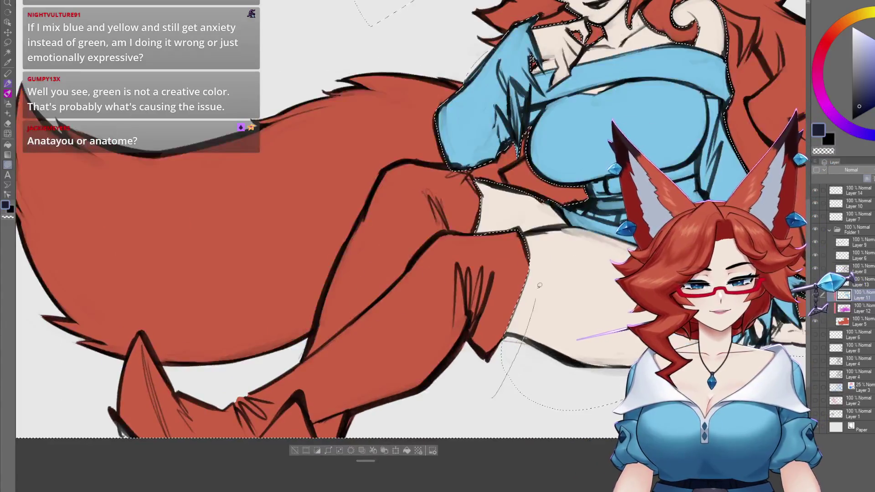
left_click_drag(475, 194, 341, 304)
scroll(479, 255, "down", 2)
scroll(495, 256, "up", 3)
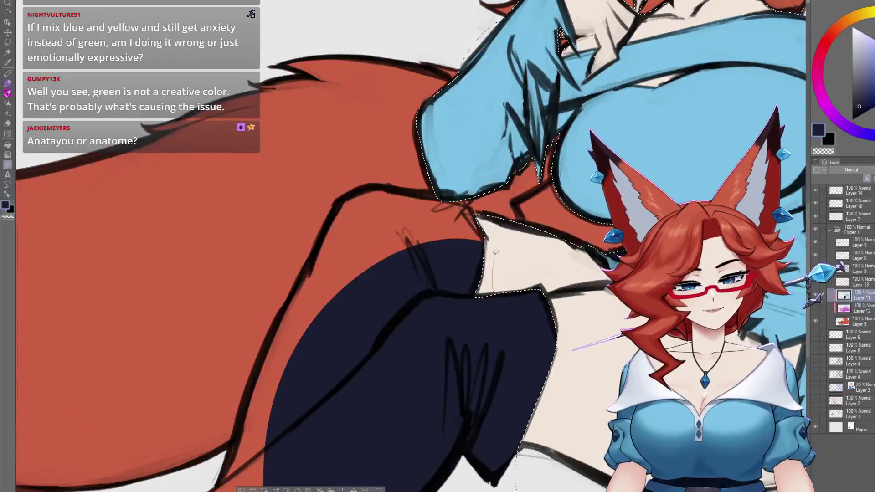
left_click_drag(341, 206, 332, 416)
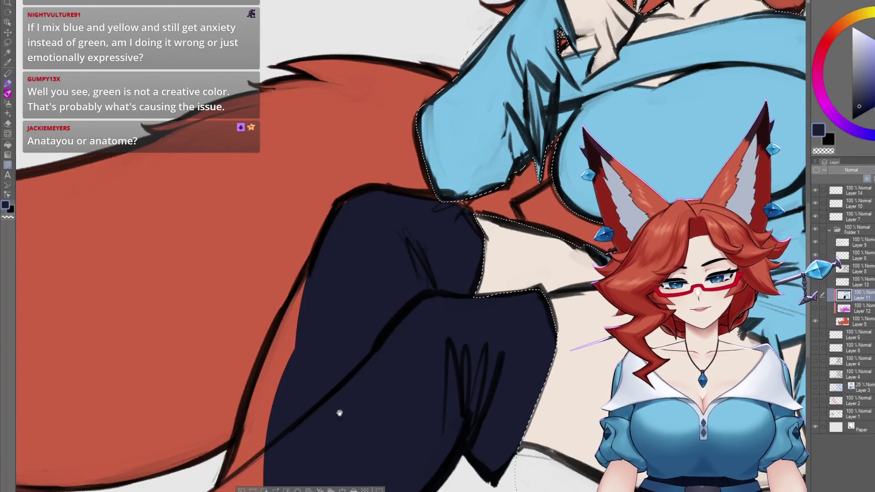
scroll(419, 303, "down", 2)
scroll(419, 303, "up", 2)
scroll(518, 246, "down", 2)
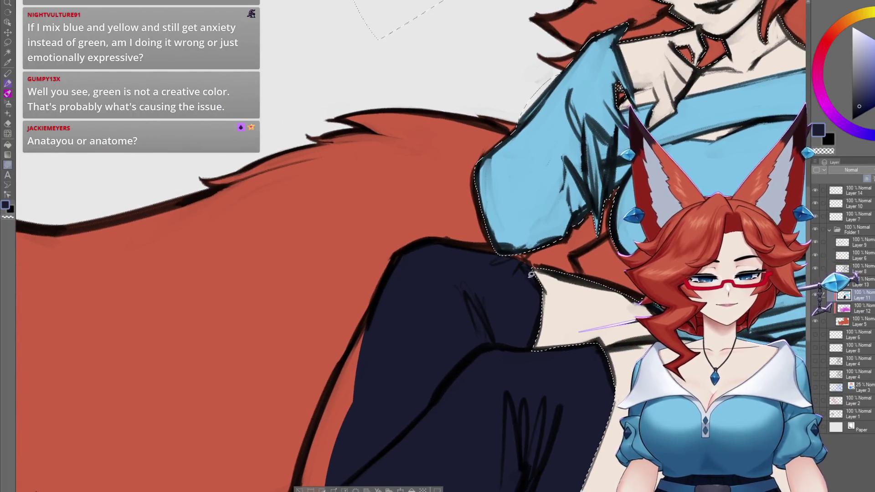
scroll(485, 313, "up", 2)
mouse_move(502, 163)
left_mouse_down()
mouse_move(500, 121)
mouse_move(458, 201)
mouse_move(410, 339)
left_mouse_up()
scroll(520, 355, "down", 3)
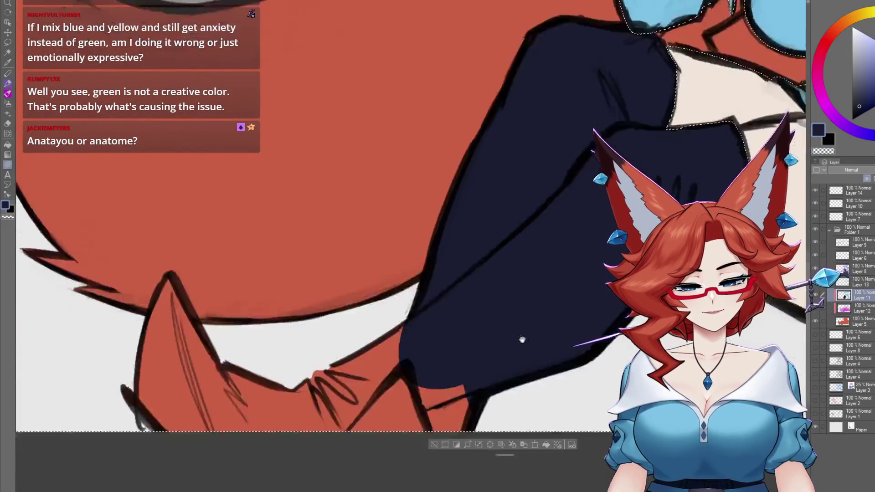
mouse_move(474, 449)
left_mouse_down()
mouse_move(468, 239)
mouse_move(211, 404)
left_mouse_up()
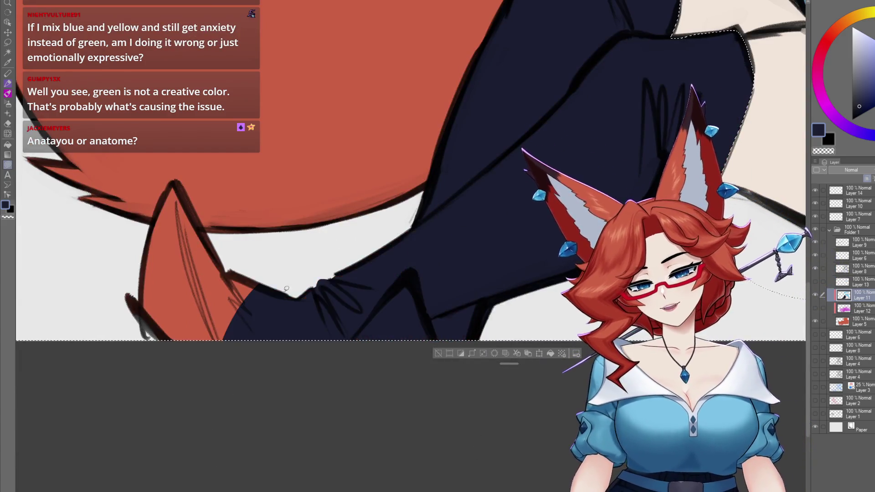
mouse_move(288, 296)
left_mouse_down()
mouse_move(178, 182)
mouse_move(160, 218)
mouse_move(141, 315)
left_mouse_up()
left_click_drag(127, 273, 188, 402)
left_click_drag(168, 244, 131, 335)
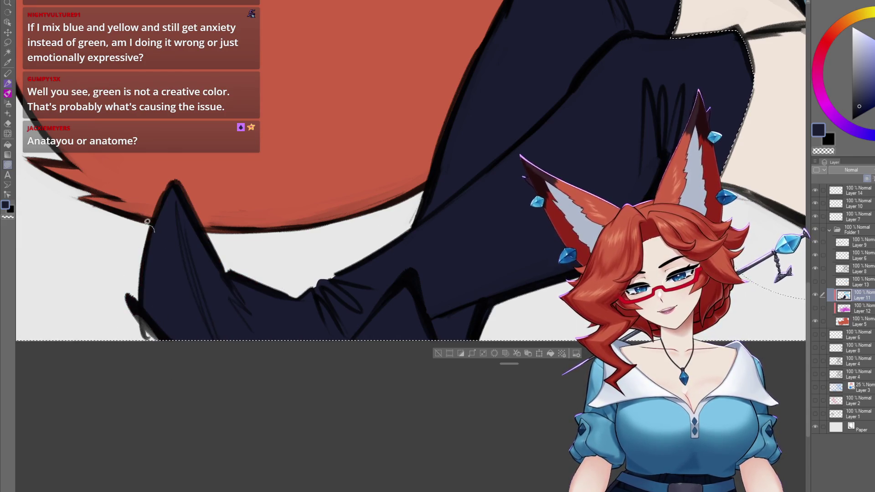
left_click_drag(556, 218, 517, 292)
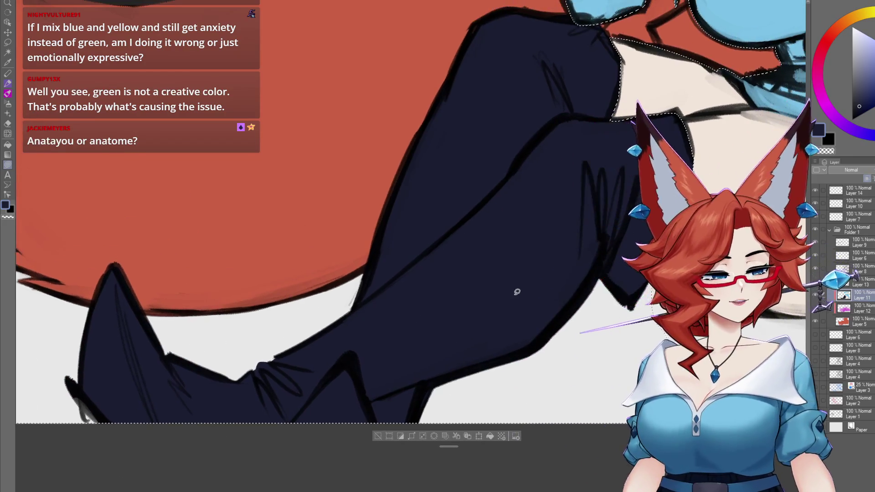
scroll(395, 341, "down", 3)
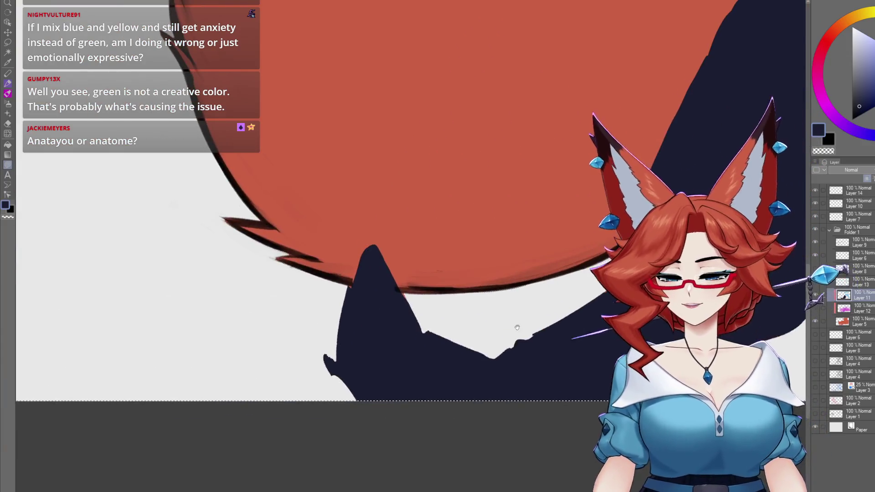
scroll(412, 309, "up", 5)
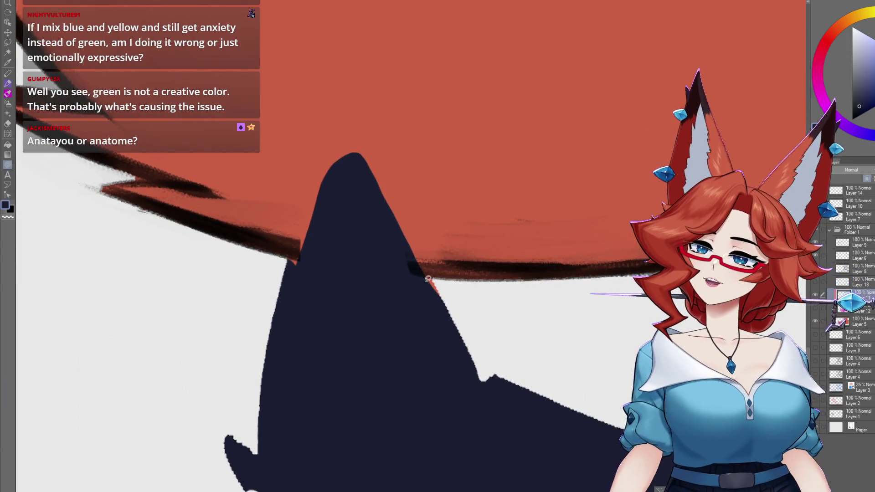
scroll(429, 274, "up", 5)
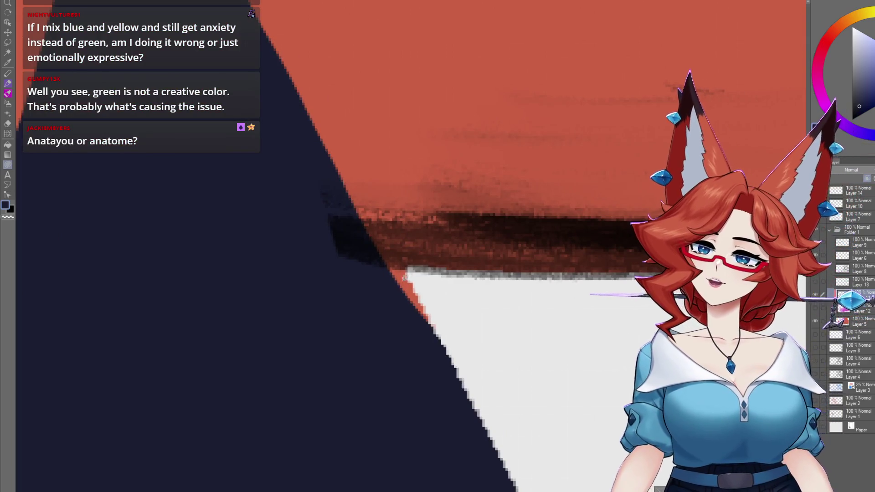
mouse_move(419, 275)
left_mouse_down()
mouse_move(422, 344)
mouse_move(438, 371)
mouse_move(502, 336)
mouse_move(609, 240)
left_mouse_up()
scroll(422, 343, "down", 5)
scroll(609, 241, "up", 3)
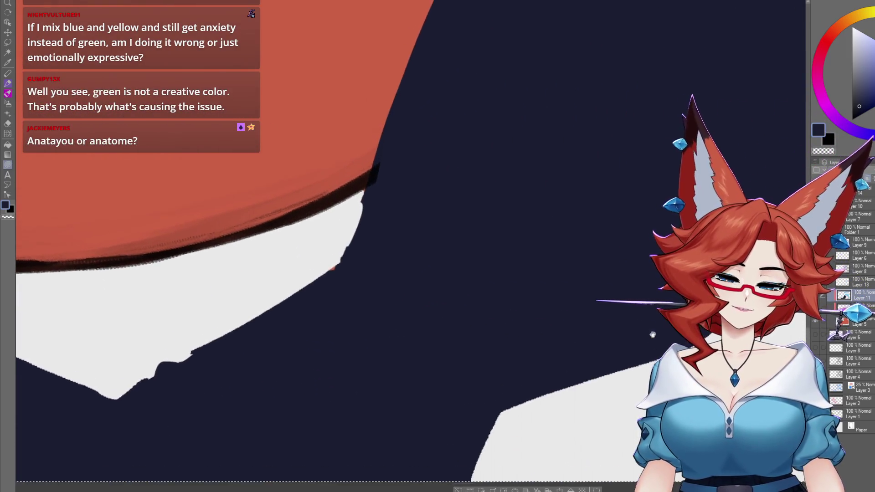
scroll(554, 379, "down", 5)
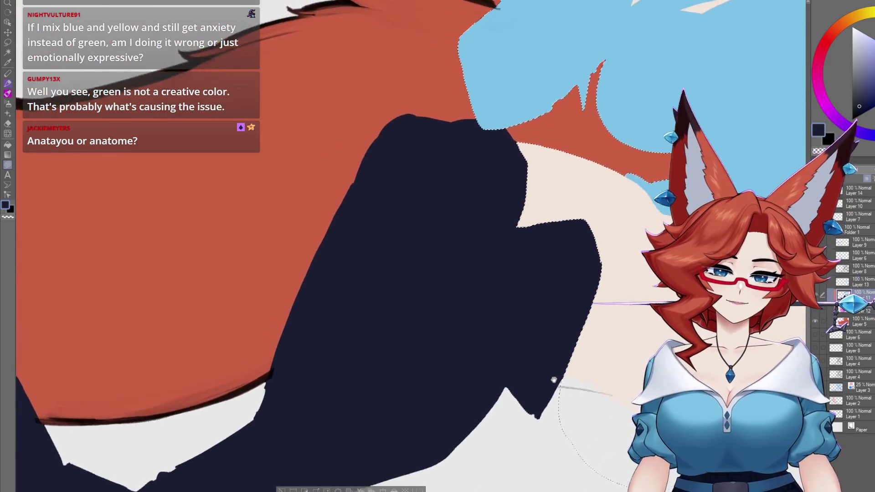
left_click_drag(554, 379, 474, 378)
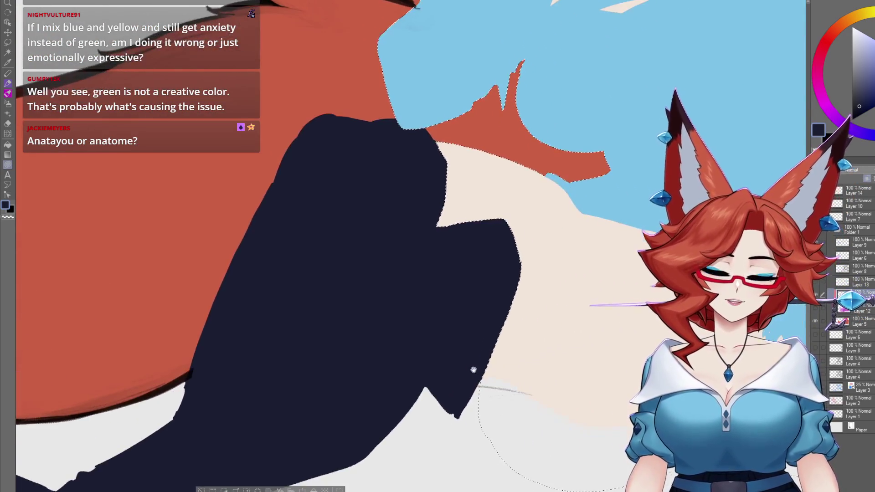
mouse_move(639, 378)
left_mouse_down()
mouse_move(443, 385)
mouse_move(351, 401)
left_mouse_up()
mouse_move(624, 300)
left_mouse_down()
mouse_move(574, 391)
mouse_move(561, 389)
mouse_move(545, 335)
mouse_move(516, 355)
mouse_move(526, 384)
mouse_move(561, 407)
mouse_move(580, 407)
left_mouse_up()
Toggle the line-art layer on and off to check the face and glasses area
mouse_move(381, 263)
left_mouse_down()
mouse_move(441, 303)
mouse_move(481, 430)
mouse_move(472, 453)
mouse_move(370, 491)
left_mouse_up()
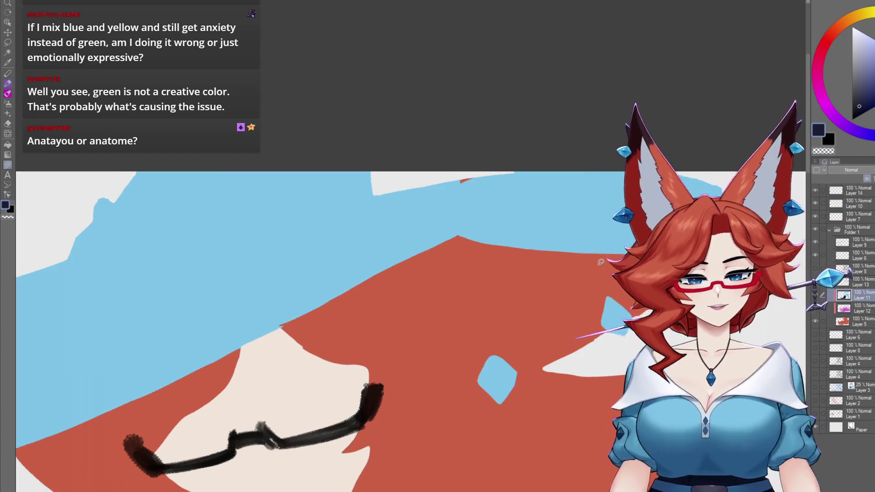
left_click(815, 272)
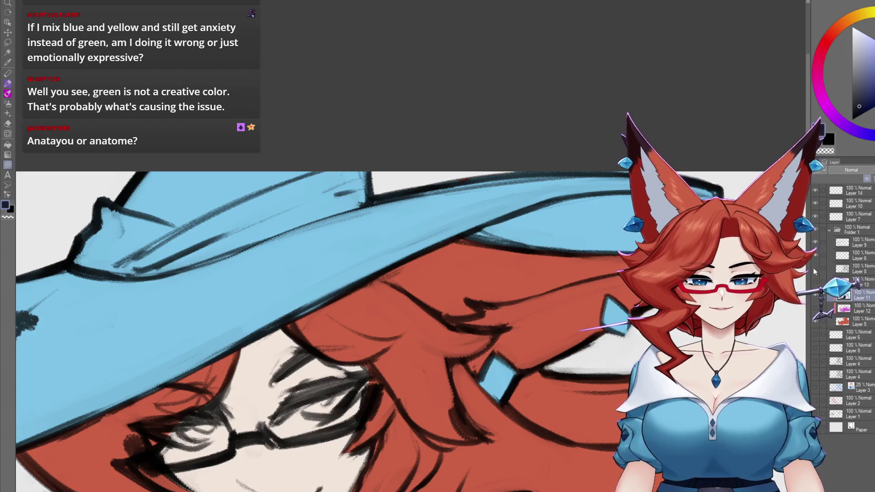
left_click(815, 272)
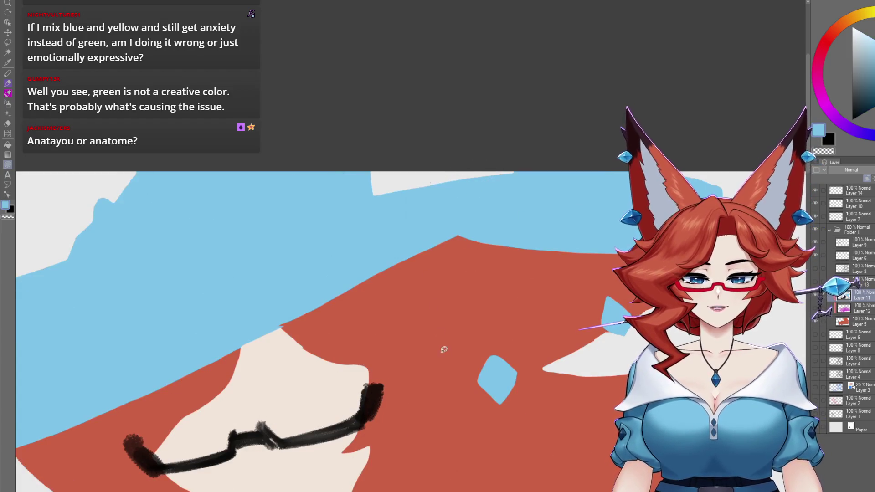
Fill the red sliver along the hat edge light blue and show the line art again
mouse_move(450, 413)
left_mouse_down()
mouse_move(452, 391)
mouse_move(393, 299)
left_mouse_up()
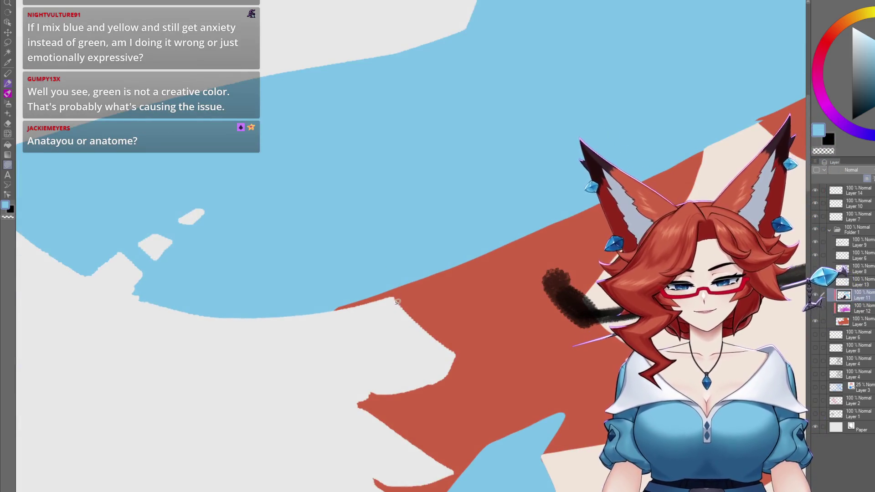
left_click(396, 298)
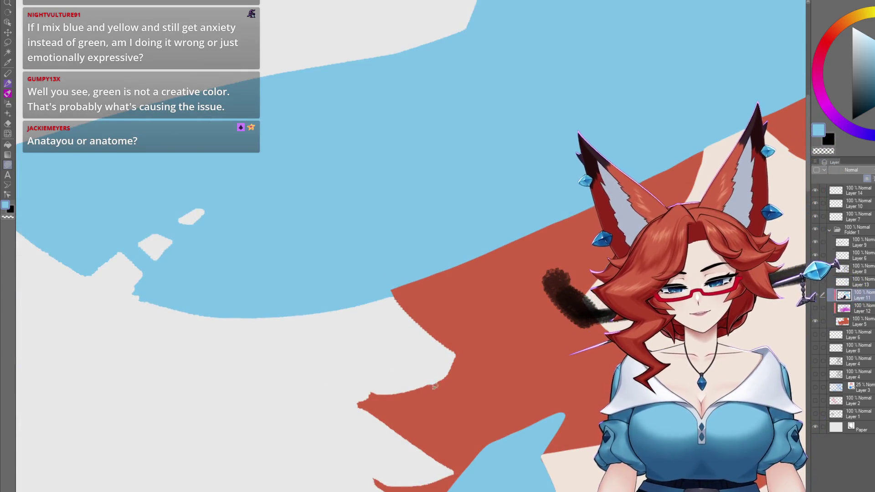
left_click(815, 268)
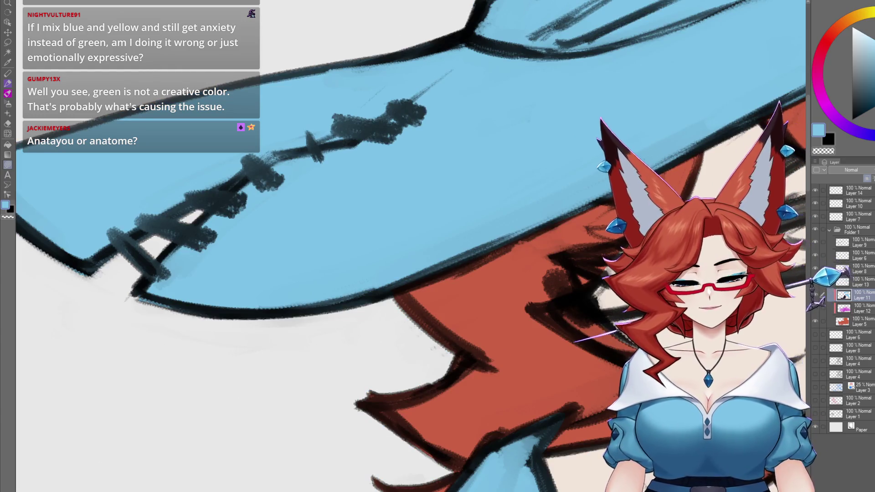
scroll(477, 345, "down", 8)
scroll(478, 345, "up", 6)
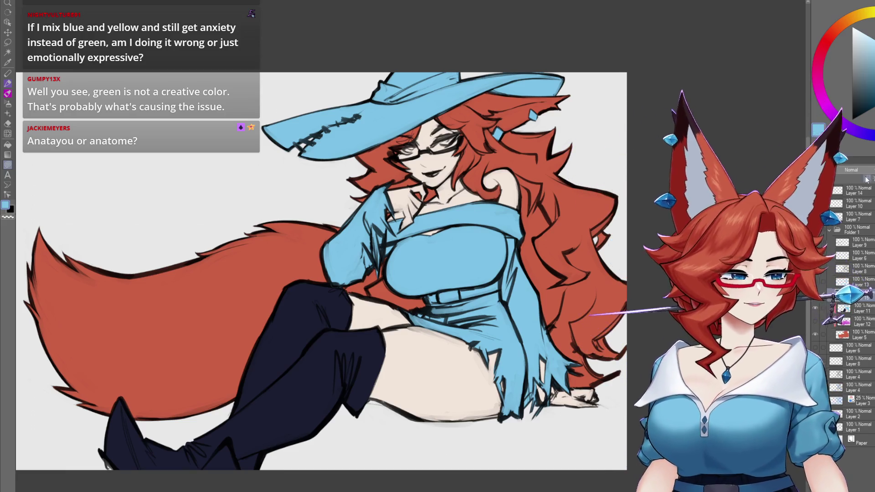
Pick dark navy, then auto-select the blue chest, hat, sleeves and dress together
left_click(300, 378, "alt")
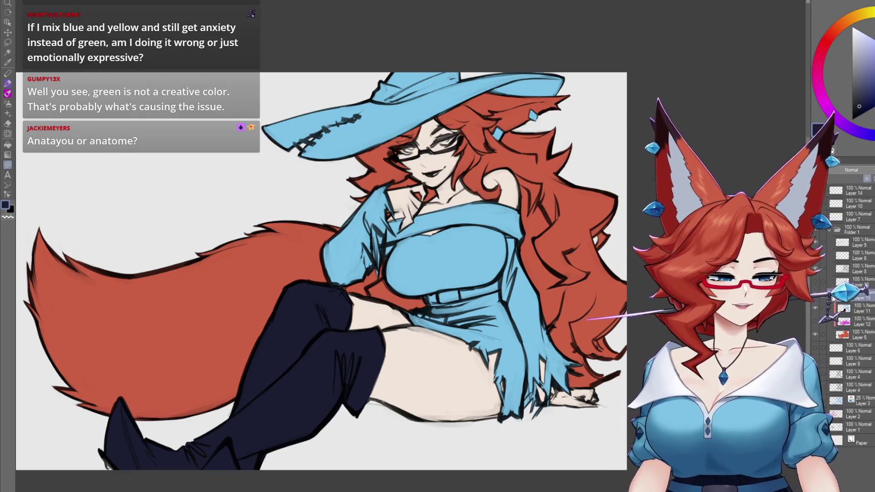
key("w")
left_click(504, 226)
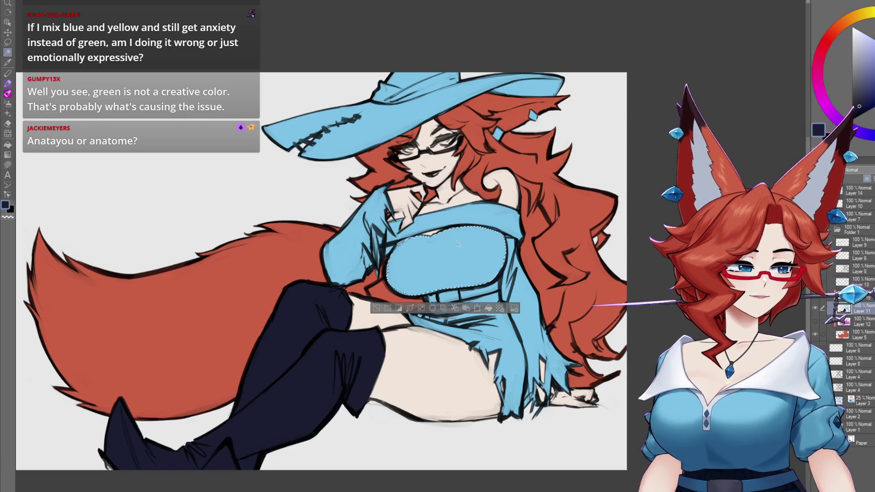
left_click(545, 328, "shift")
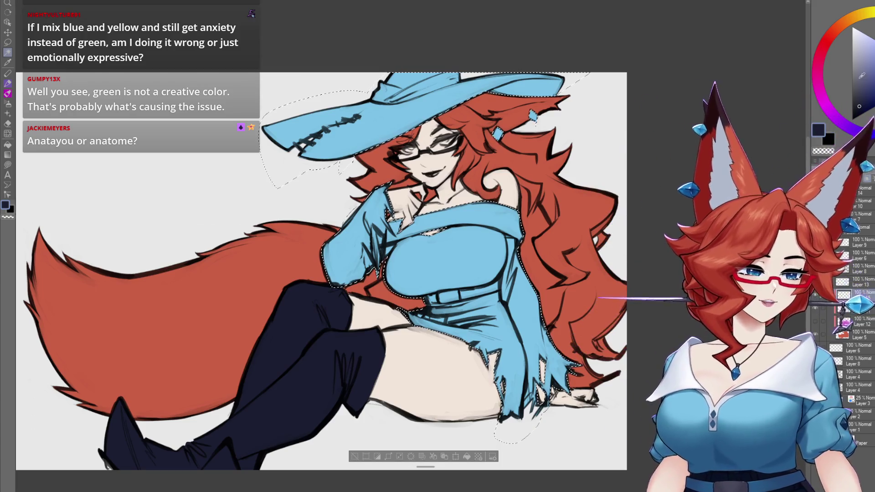
left_click(463, 250, "alt")
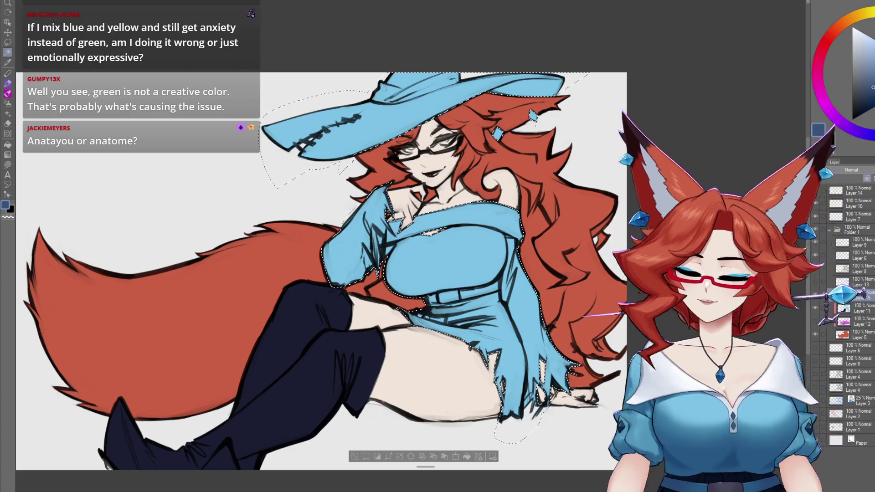
scroll(538, 392, "down", 3)
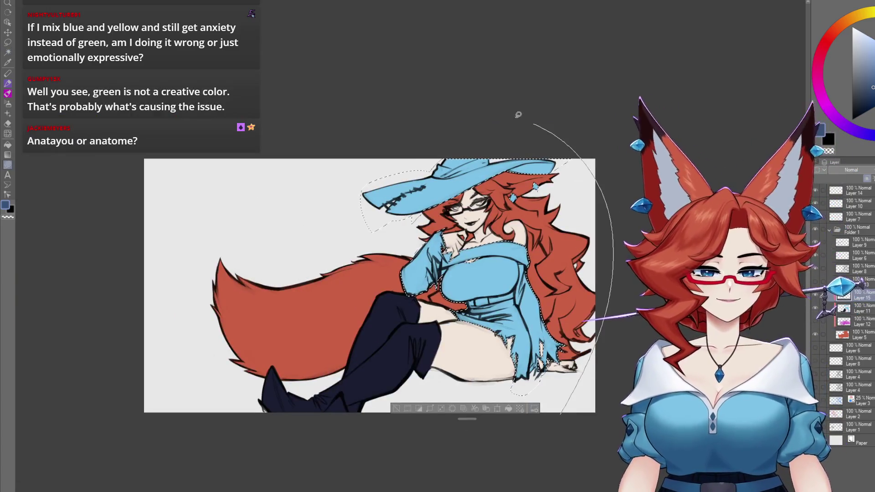
Fill the selected light-blue clothing with dark blue and deselect
key("alt+BackSpace")
scroll(477, 344, "up", 3)
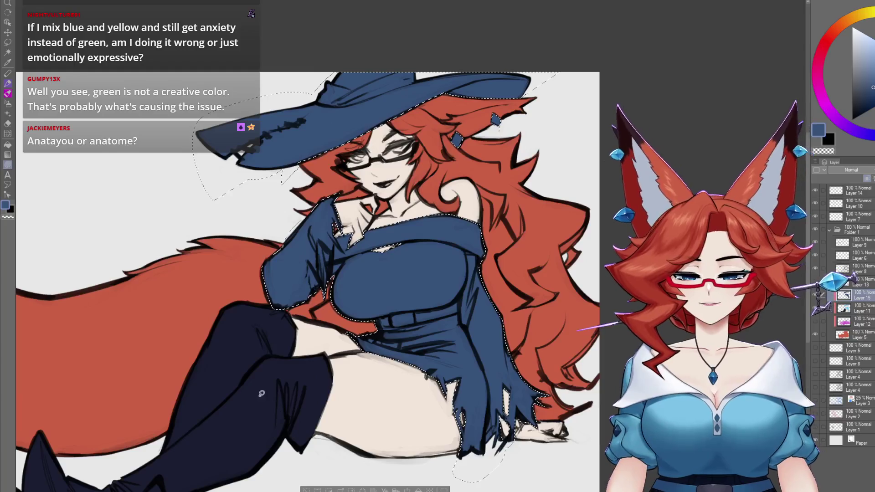
scroll(477, 343, "up", 2)
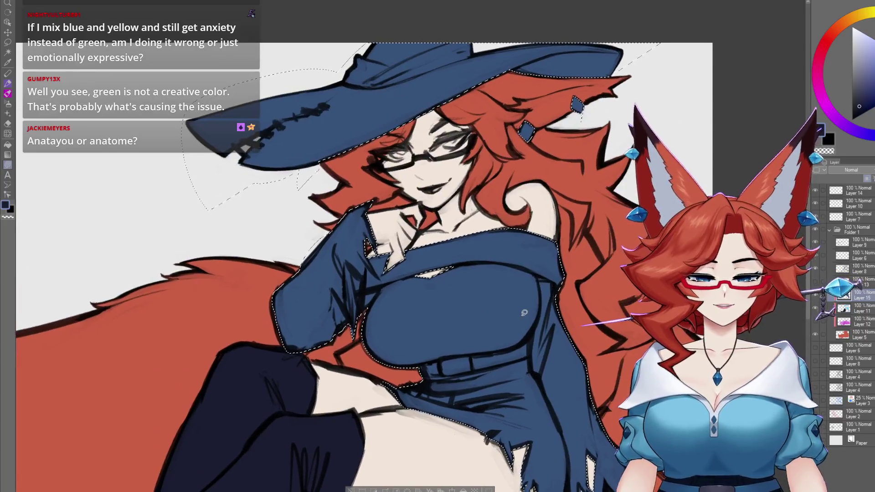
key("ctrl+d")
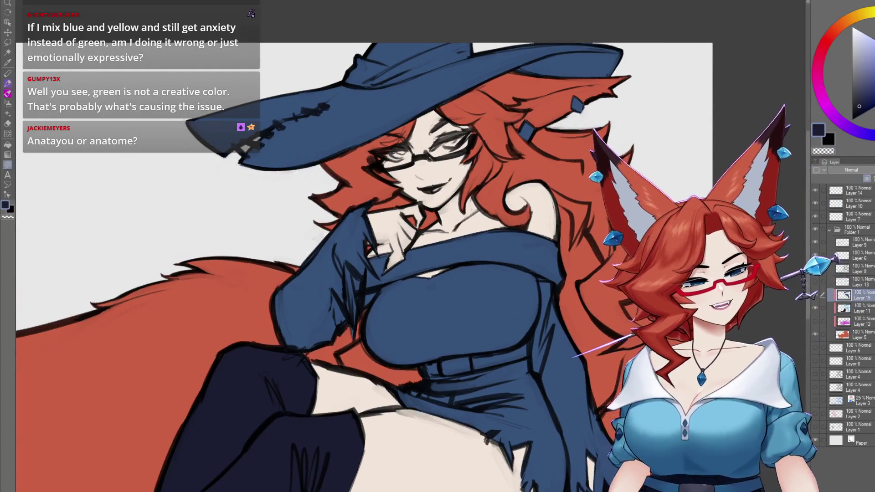
On a new layer, load the clothing shapes as a selection and fill the hat dark navy
key("ctrl+shift+n")
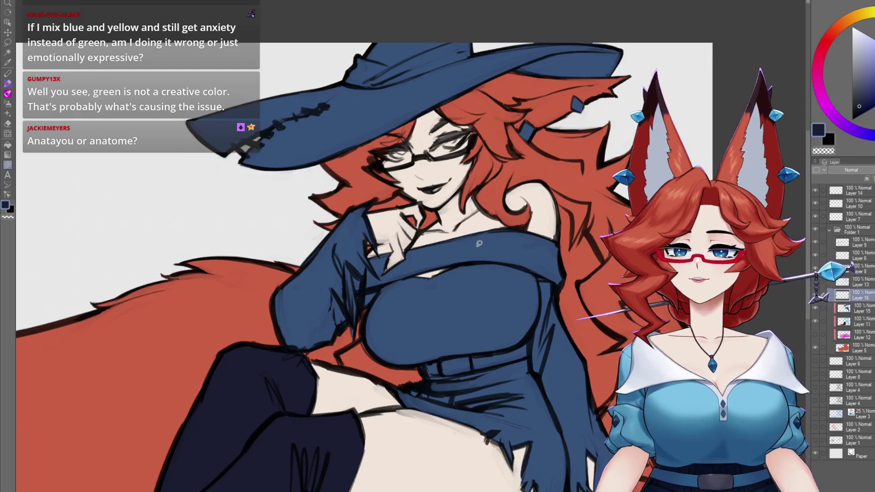
scroll(483, 257, "up", 5)
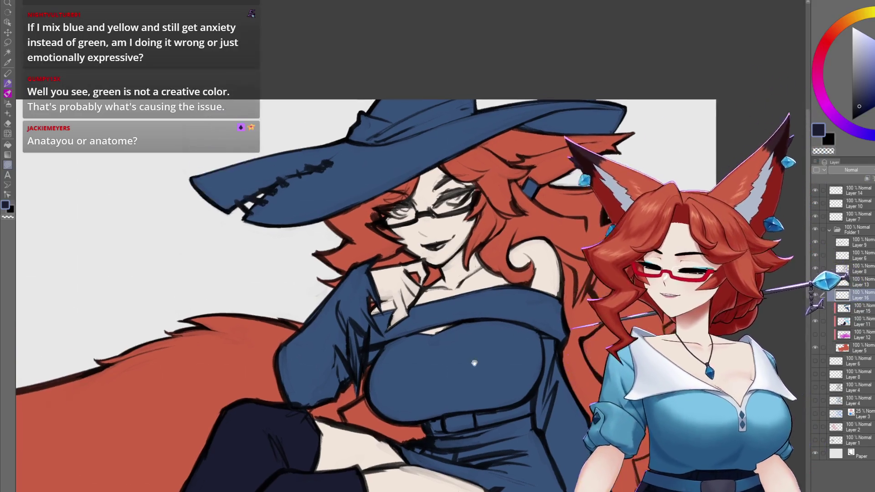
scroll(518, 284, "up", 2)
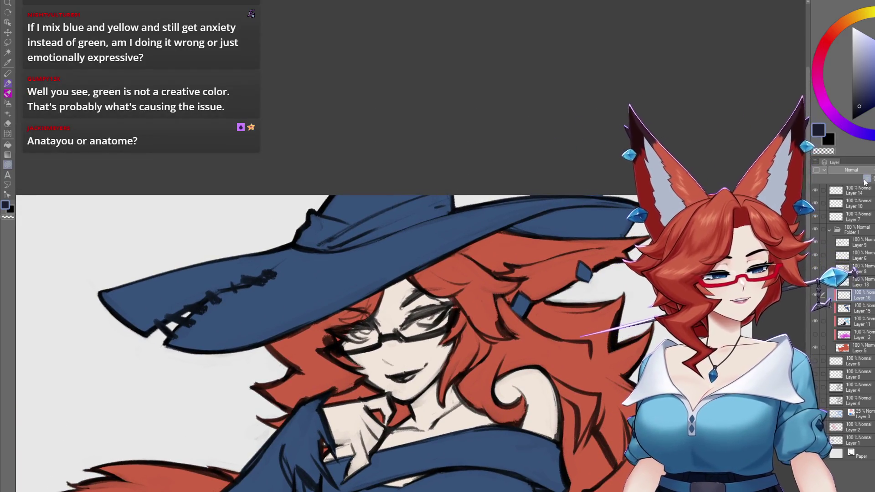
left_click(843, 311, "ctrl")
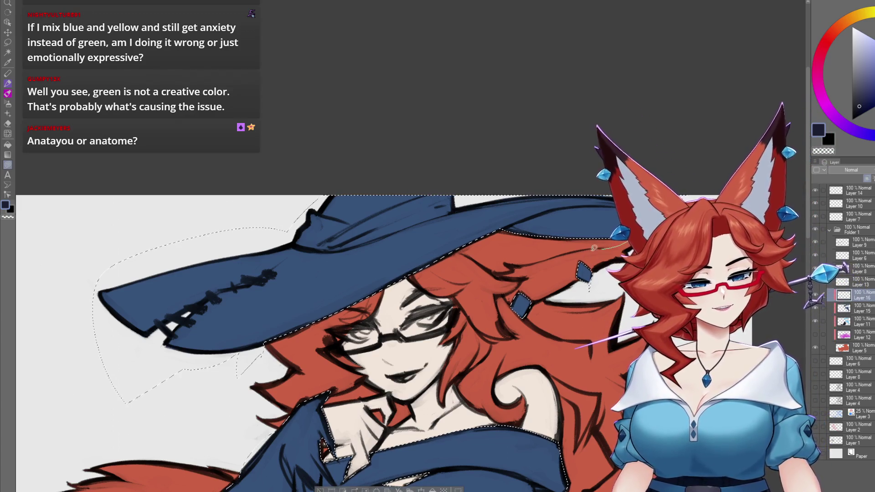
key("alt+BackSpace")
scroll(504, 256, "up", 5)
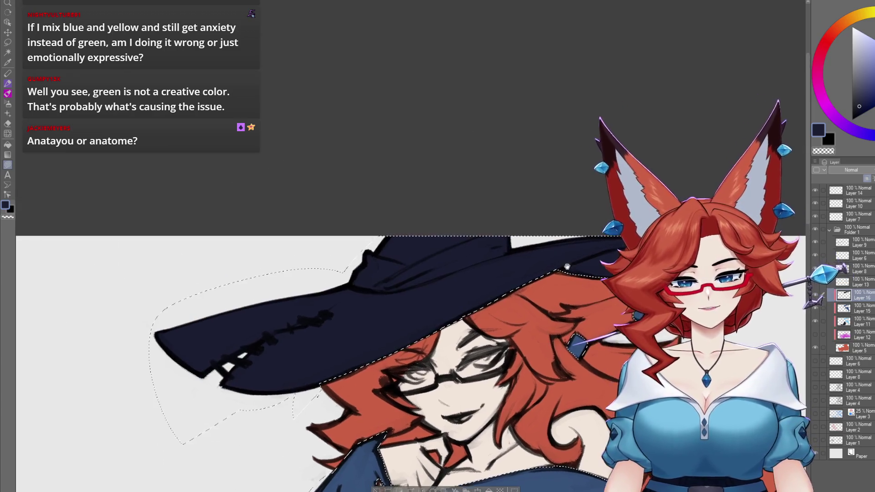
Lasso-fill lighter blue highlight bands along the navy hat's brim and tip
left_click_drag(552, 254, 431, 297)
mouse_move(320, 334)
left_mouse_down()
mouse_move(356, 298)
mouse_move(542, 248)
left_mouse_up()
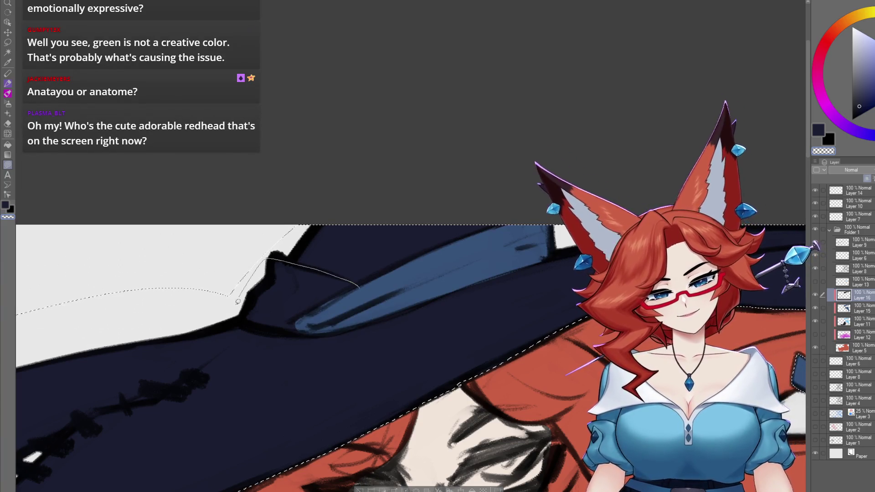
left_click_drag(240, 296, 242, 298)
scroll(260, 299, "down", 5)
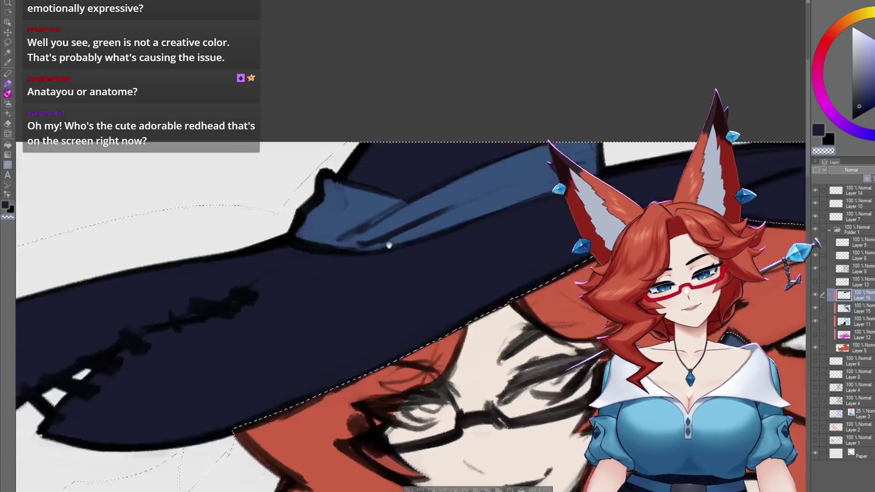
scroll(512, 302, "up", 4)
scroll(512, 302, "down", 3)
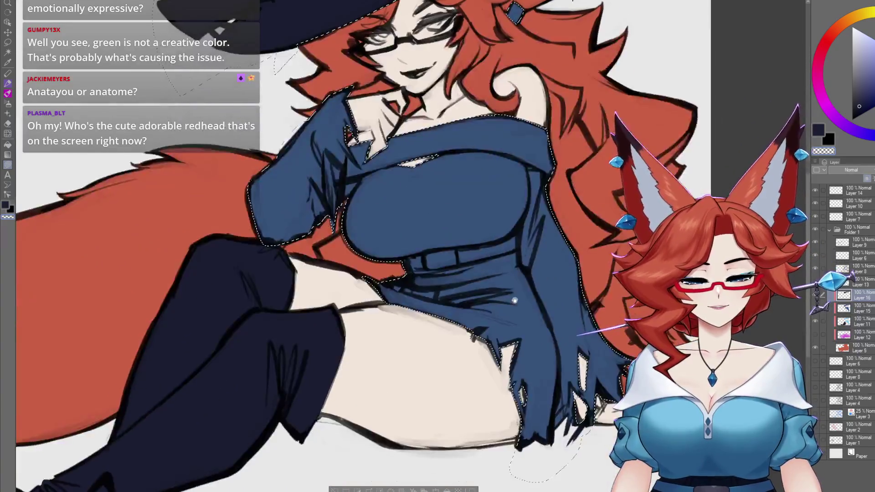
scroll(501, 296, "up", 5)
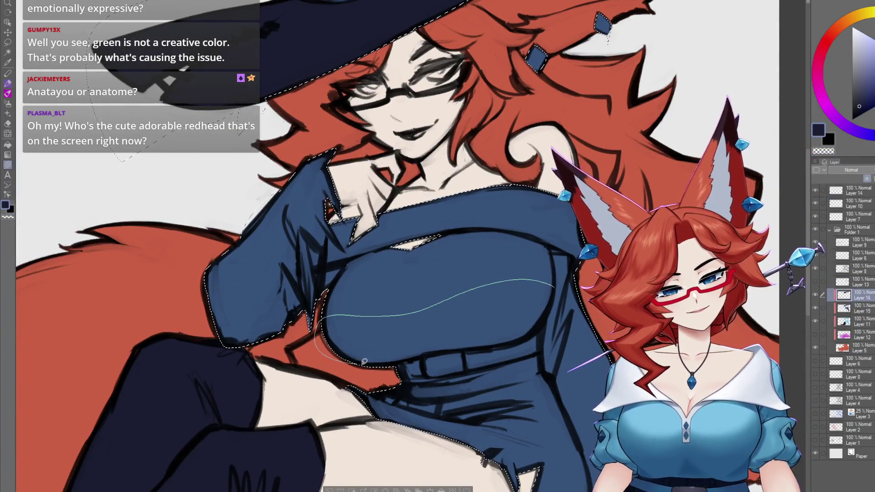
Shade the witch's upper sleeve dark navy
scroll(546, 295, "up", 1)
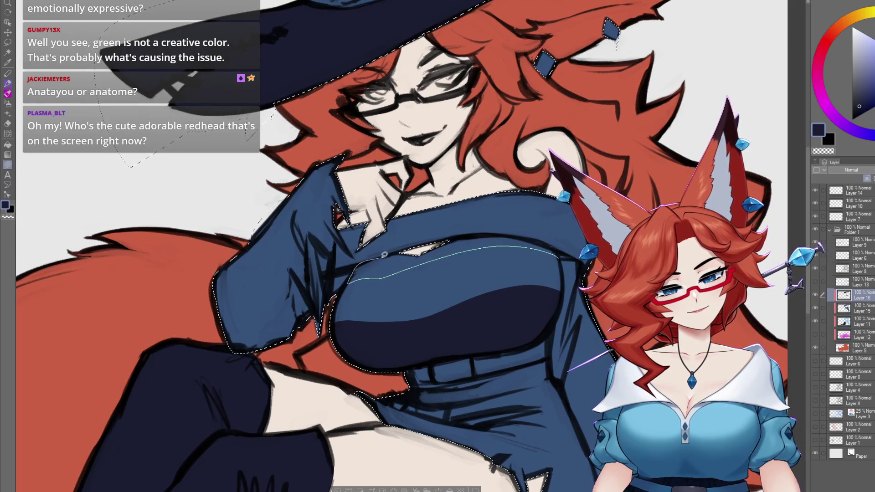
left_click_drag(551, 242, 534, 233)
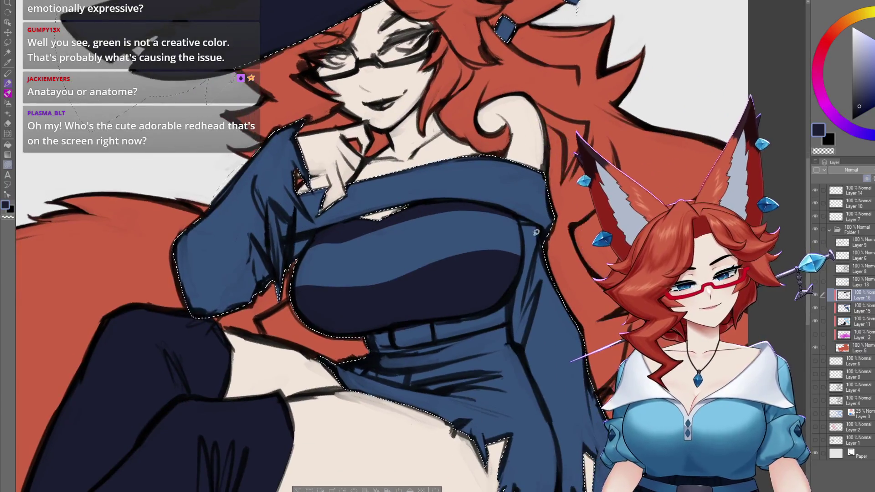
scroll(557, 236, "down", 1)
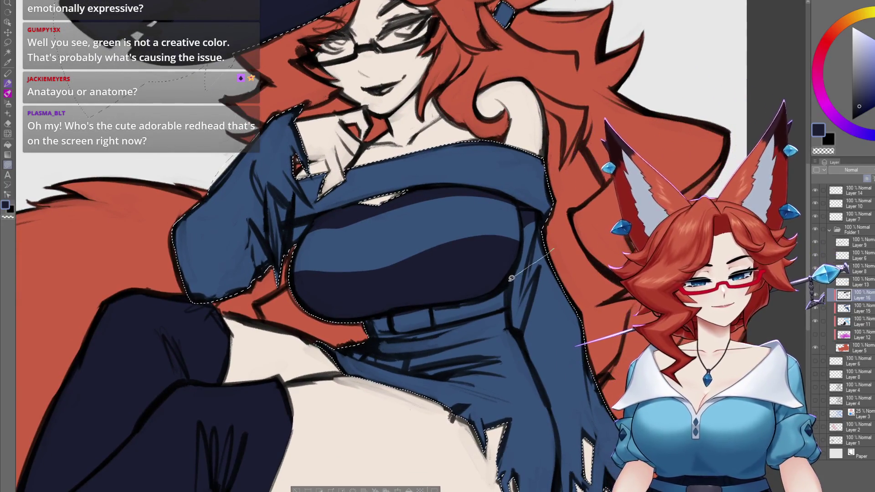
left_click_drag(526, 350, 540, 217)
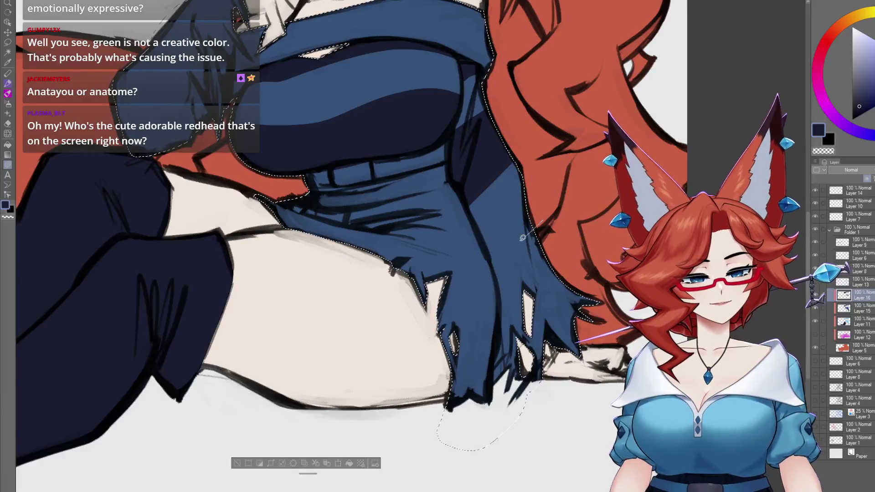
mouse_move(254, 99)
left_mouse_down()
mouse_move(347, 219)
mouse_move(365, 265)
left_mouse_up()
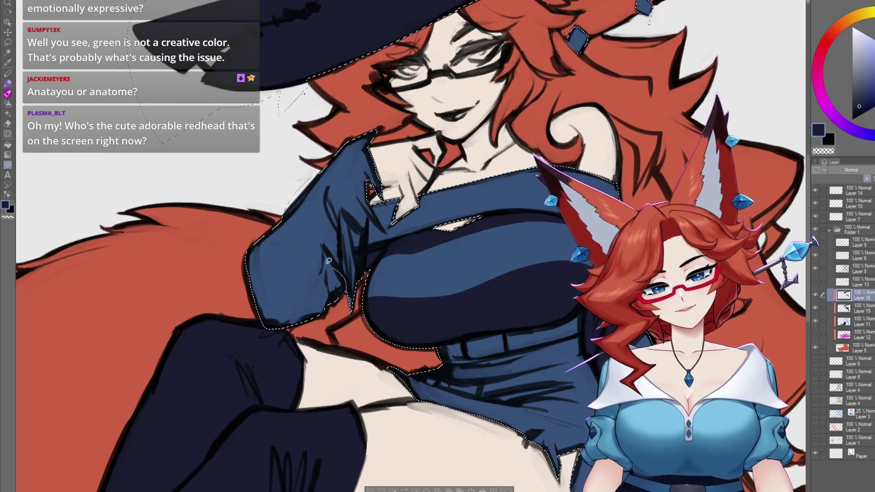
left_click_drag(260, 226, 264, 260)
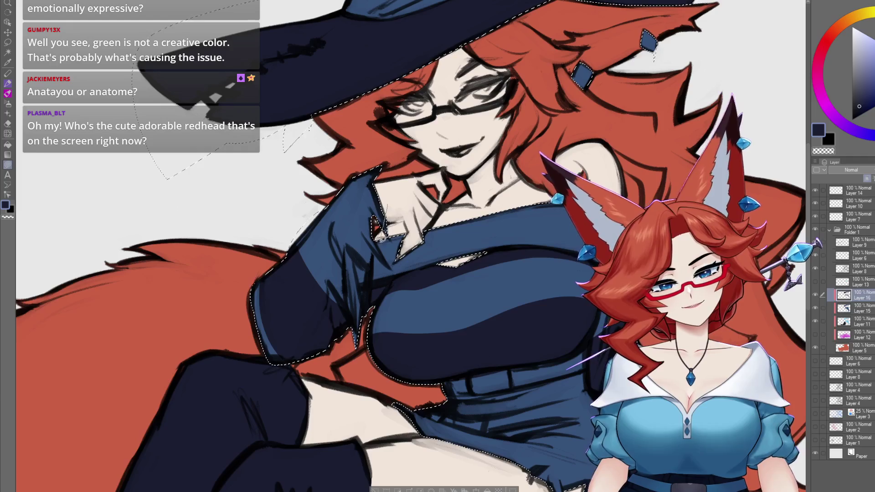
left_click_drag(372, 265, 366, 119)
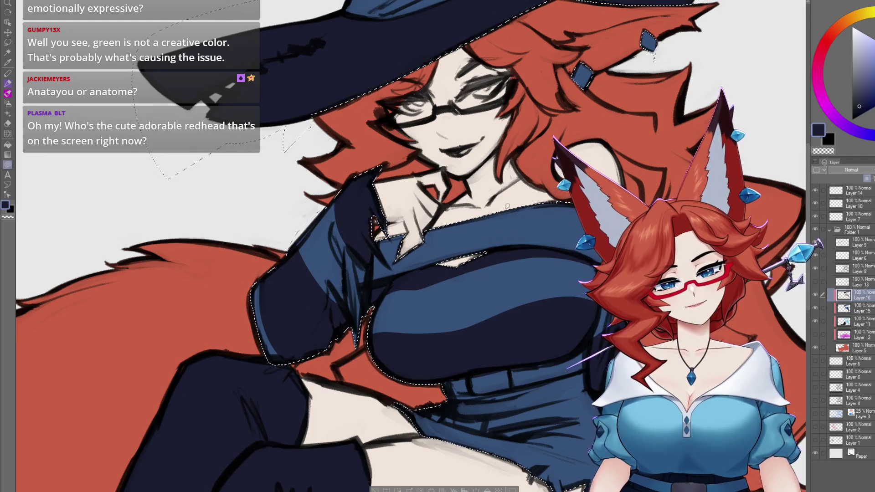
scroll(507, 196, "down", 5)
scroll(614, 303, "up", 5)
scroll(614, 303, "down", 5)
scroll(511, 242, "up", 5)
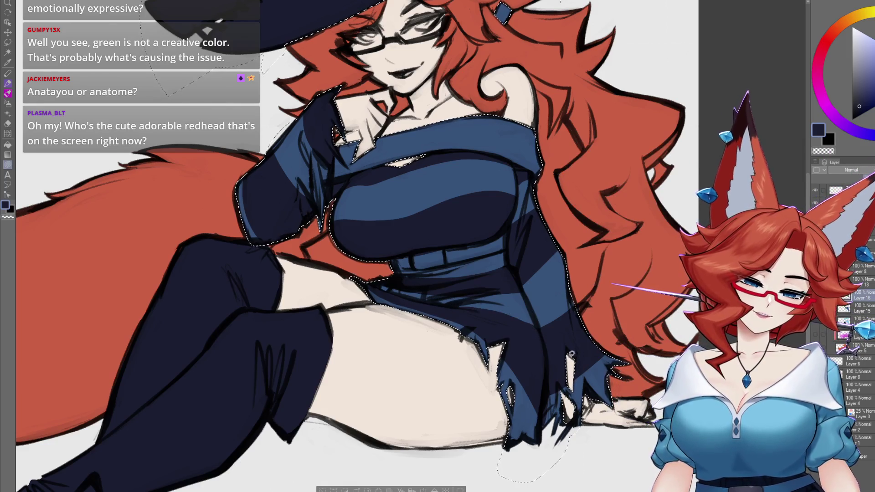
scroll(598, 419, "down", 5)
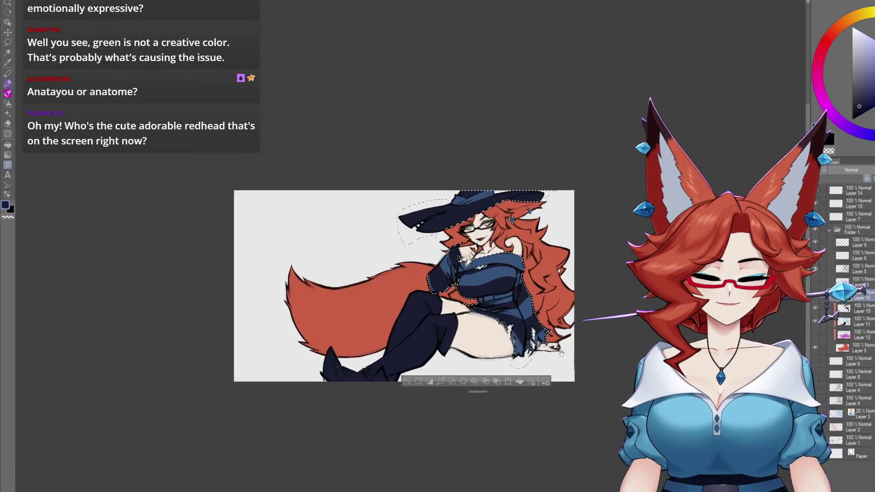
scroll(493, 284, "up", 5)
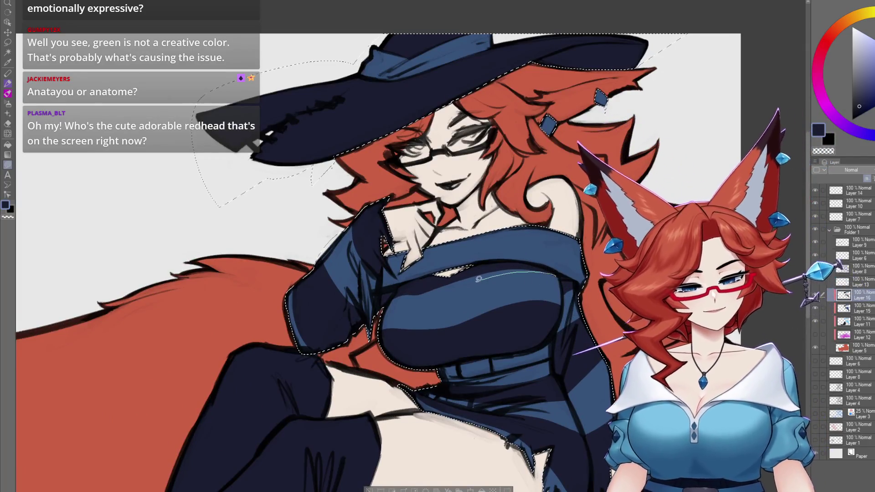
scroll(508, 265, "up", 2)
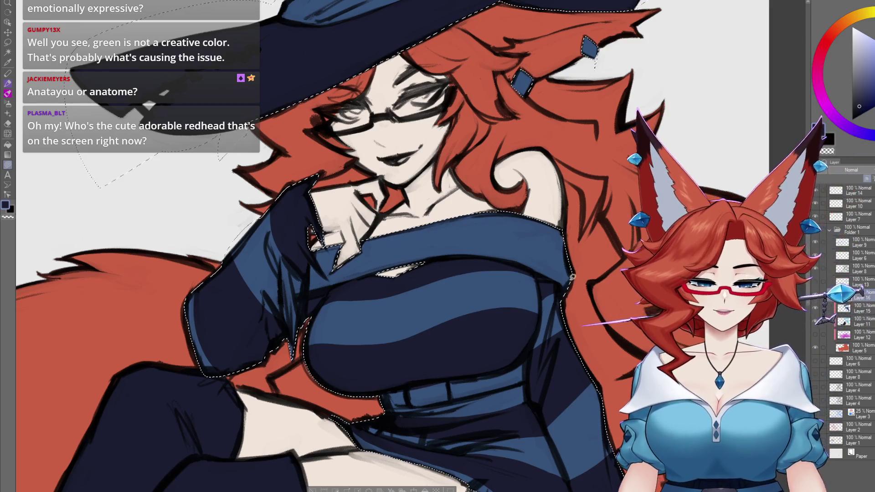
Lasso-fill the top stripe of the off-shoulder dress with dark navy
mouse_move(542, 279)
left_mouse_down()
mouse_move(458, 261)
mouse_move(311, 270)
left_mouse_up()
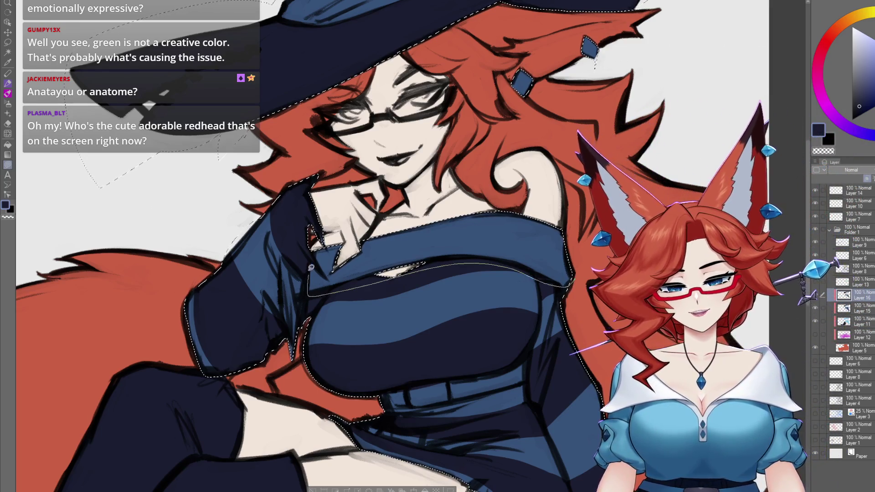
left_click_drag(454, 209, 456, 210)
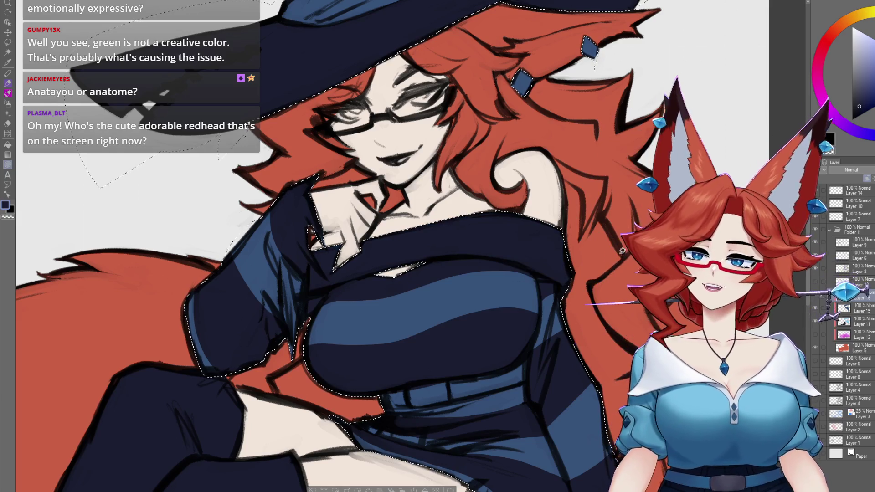
scroll(530, 314, "down", 3)
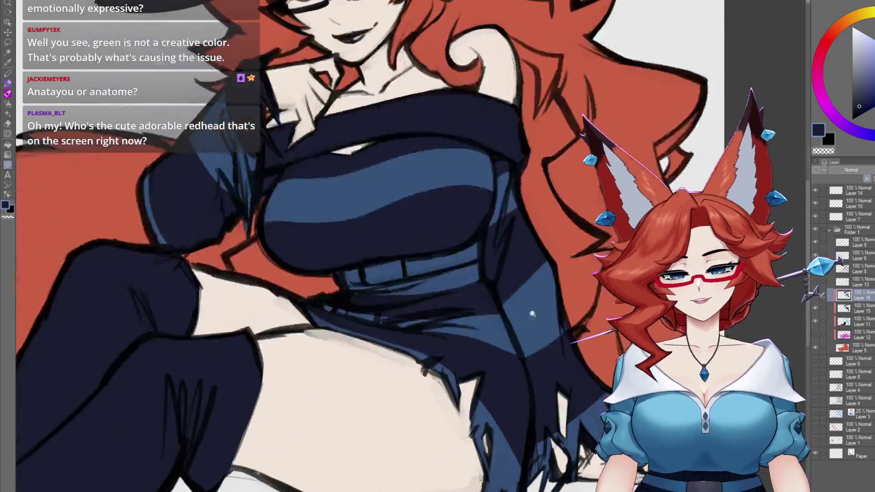
scroll(530, 314, "down", 5)
scroll(531, 314, "up", 2)
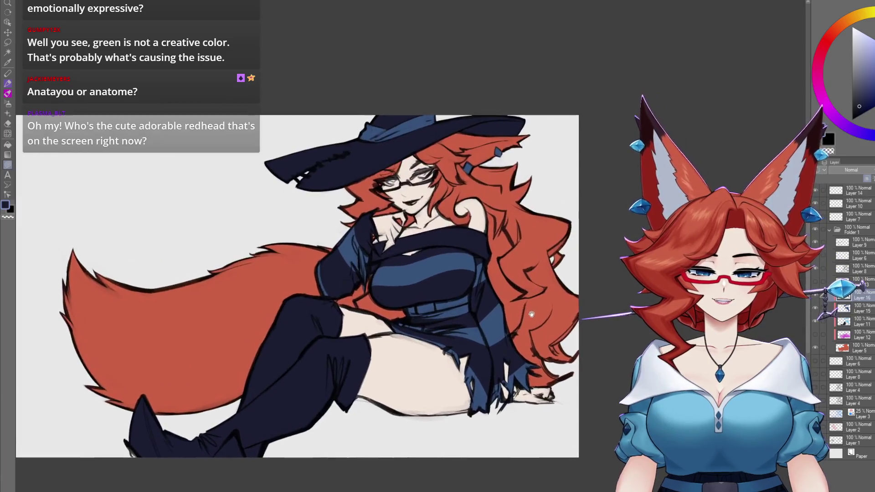
Create a new raster layer, Layer 17, above Layer 5 with Ctrl+Shift+N
scroll(538, 309, "up", 2)
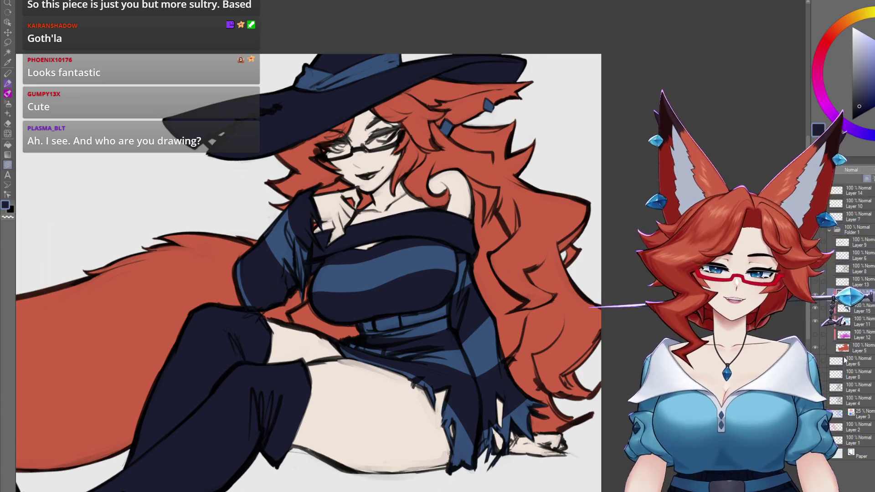
key("ctrl+shift+n")
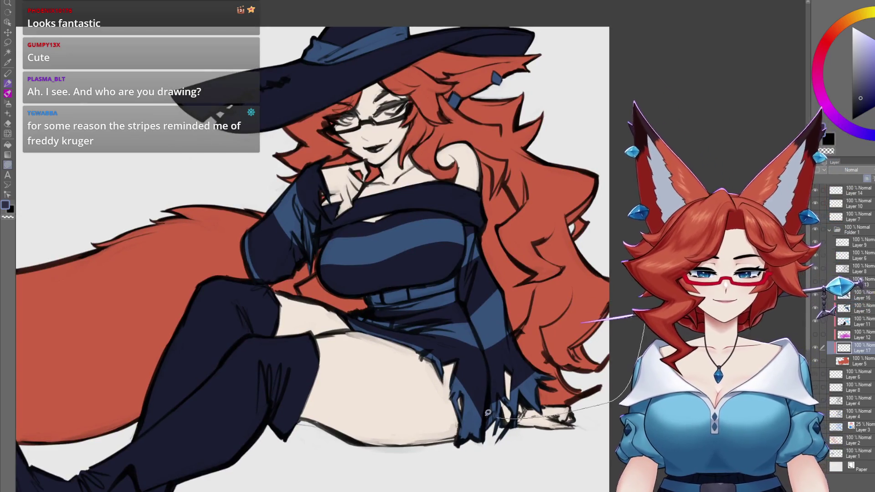
Lasso-fill the shoulder, back and glasses-side hair navy up to the hat brim
scroll(620, 239, "up", 2)
scroll(620, 240, "up", 2)
mouse_move(499, 225)
left_mouse_down()
mouse_move(490, 227)
mouse_move(550, 292)
mouse_move(480, 251)
left_mouse_up()
scroll(499, 277, "up", 2)
mouse_move(478, 213)
left_mouse_down()
mouse_move(497, 200)
mouse_move(638, 171)
mouse_move(672, 147)
mouse_move(338, 150)
mouse_move(500, 351)
mouse_move(507, 292)
mouse_move(406, 250)
mouse_move(554, 209)
left_mouse_up()
mouse_move(401, 256)
left_mouse_down()
mouse_move(351, 245)
mouse_move(465, 123)
mouse_move(472, 132)
left_mouse_up()
Fill the hair below the brim, the collar under the jaw and patches by the hand navy
mouse_move(393, 184)
left_mouse_down()
mouse_move(326, 268)
mouse_move(399, 300)
left_mouse_up()
left_click_drag(229, 230, 255, 237)
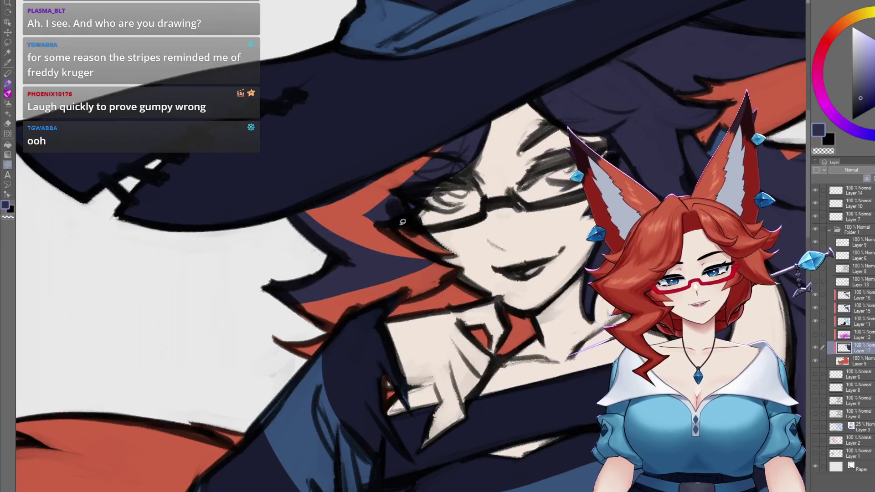
left_click_drag(351, 199, 388, 218)
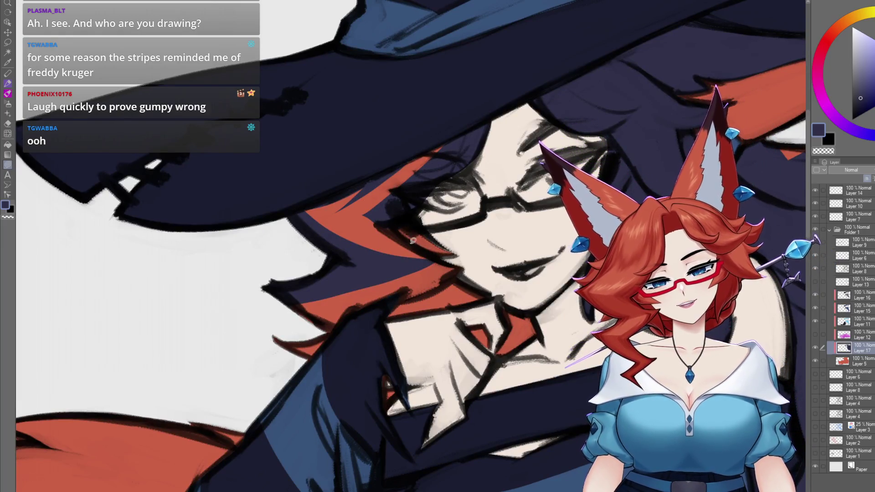
left_click_drag(320, 307, 346, 321)
mouse_move(547, 284)
left_mouse_down()
mouse_move(474, 315)
mouse_move(501, 292)
left_mouse_up()
left_click_drag(422, 339, 417, 380)
scroll(363, 381, "down", 5)
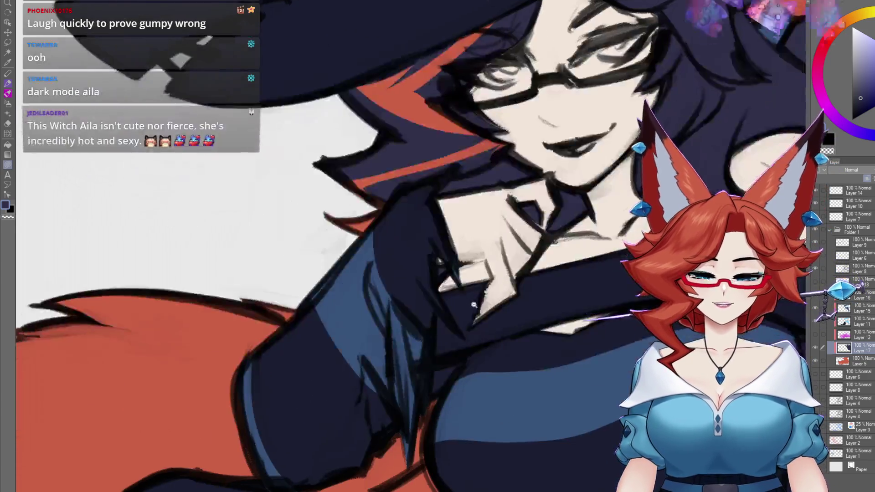
Lasso-fill the fox tail's base and body navy, then view the legs and lower body
scroll(498, 329, "down", 2)
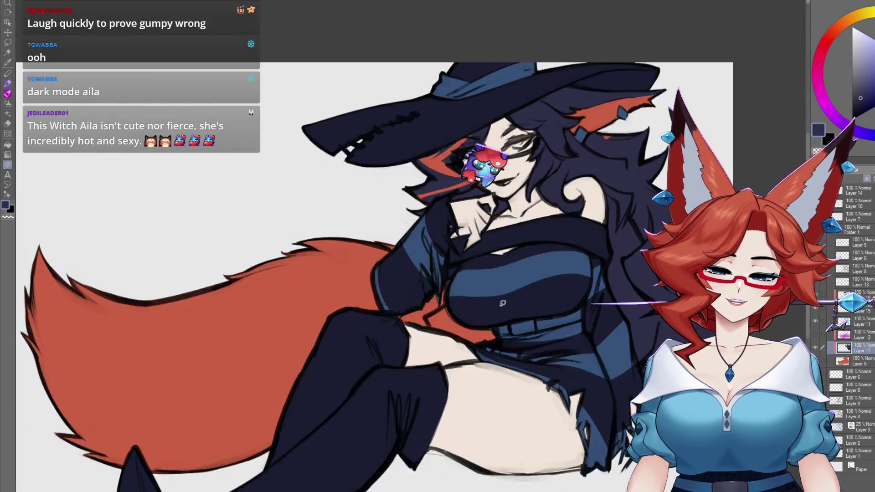
left_click_drag(264, 301, 306, 439)
scroll(305, 284, "up", 2)
mouse_move(283, 246)
left_mouse_down()
mouse_move(278, 304)
mouse_move(205, 370)
mouse_move(438, 321)
left_mouse_up()
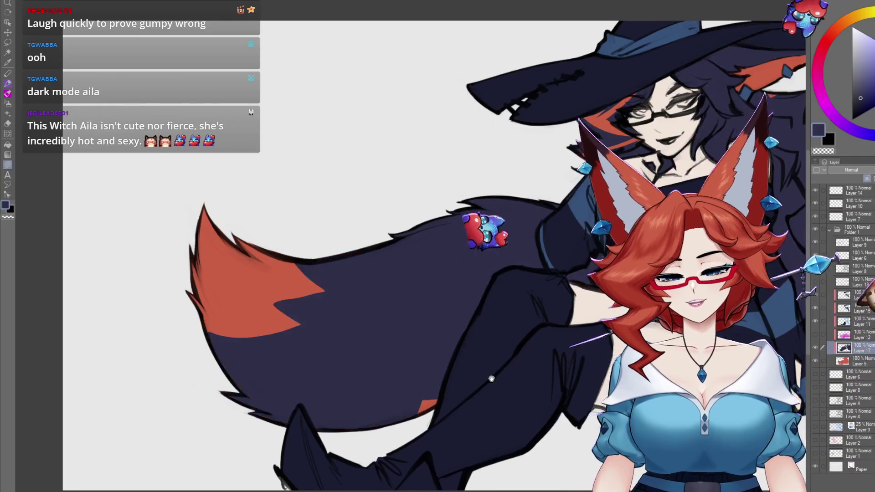
scroll(437, 322, "down", 2)
scroll(500, 282, "up", 2)
scroll(500, 282, "down", 3)
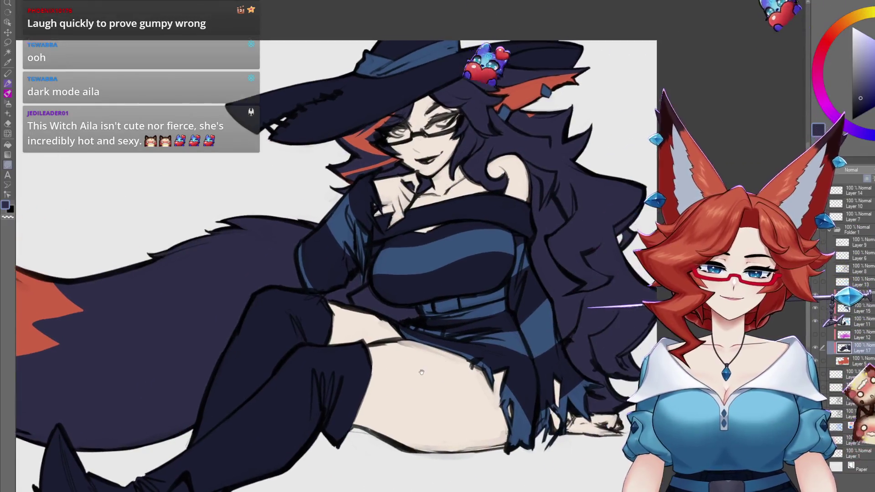
scroll(489, 326, "up", 3)
left_click_drag(490, 327, 500, 257)
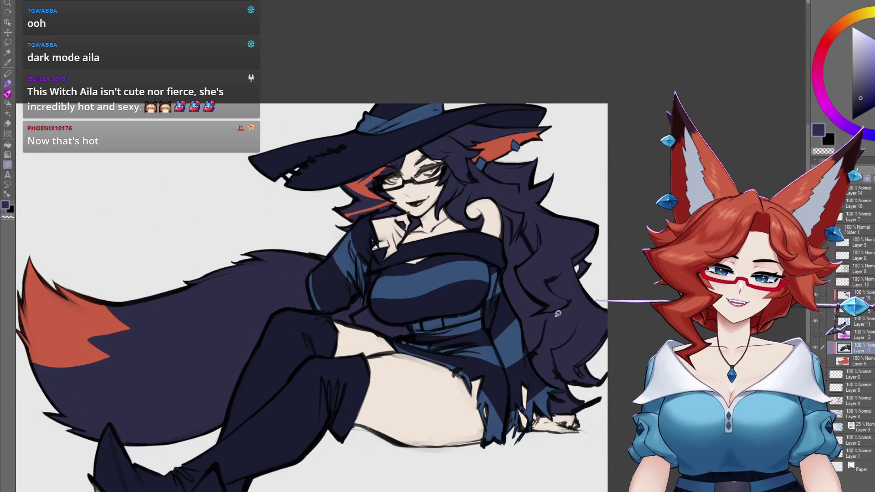
Lasso-fill an orange-red strand and patch into the navy hair over the witch's shoulder
scroll(556, 285, "up", 3)
scroll(494, 273, "up", 1)
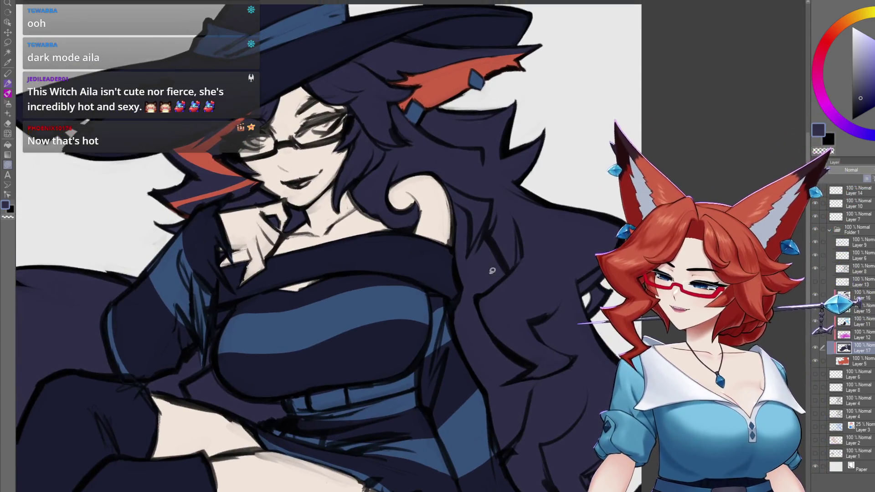
mouse_move(496, 250)
left_mouse_down()
mouse_move(505, 272)
mouse_move(475, 298)
mouse_move(467, 344)
left_mouse_up()
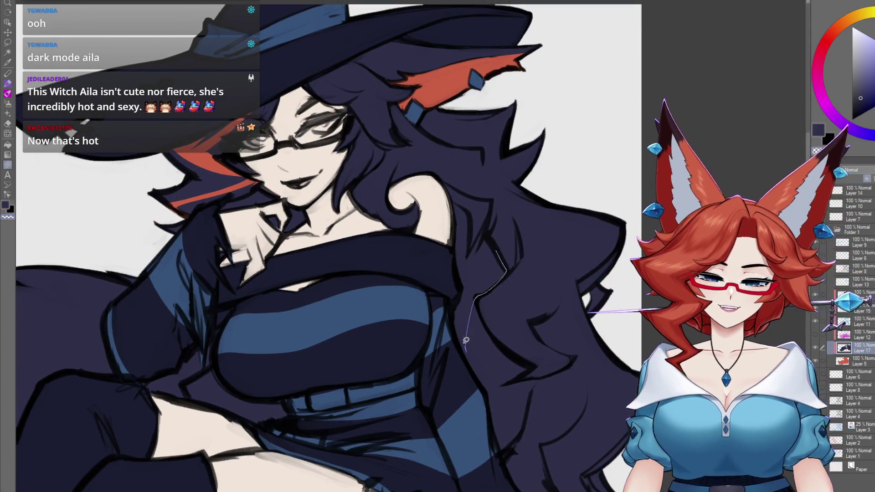
left_click_drag(478, 248, 461, 214)
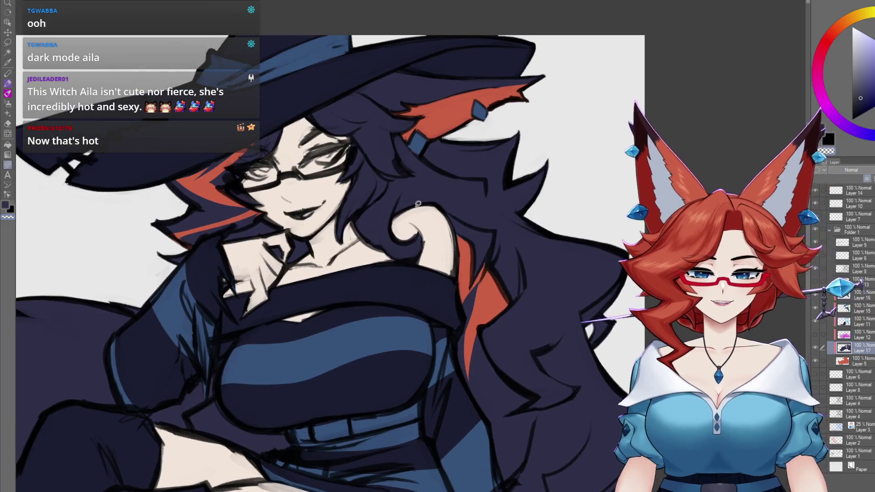
left_click_drag(418, 192, 396, 213)
left_click_drag(482, 242, 473, 202)
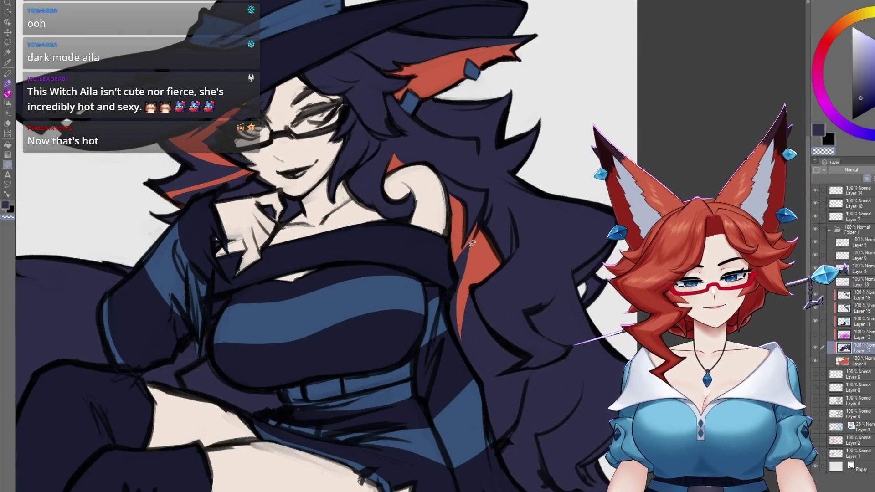
left_click_drag(451, 328, 483, 300)
mouse_move(484, 287)
left_mouse_down()
mouse_move(469, 258)
mouse_move(460, 259)
mouse_move(442, 312)
mouse_move(440, 251)
mouse_move(444, 342)
mouse_move(449, 263)
left_mouse_up()
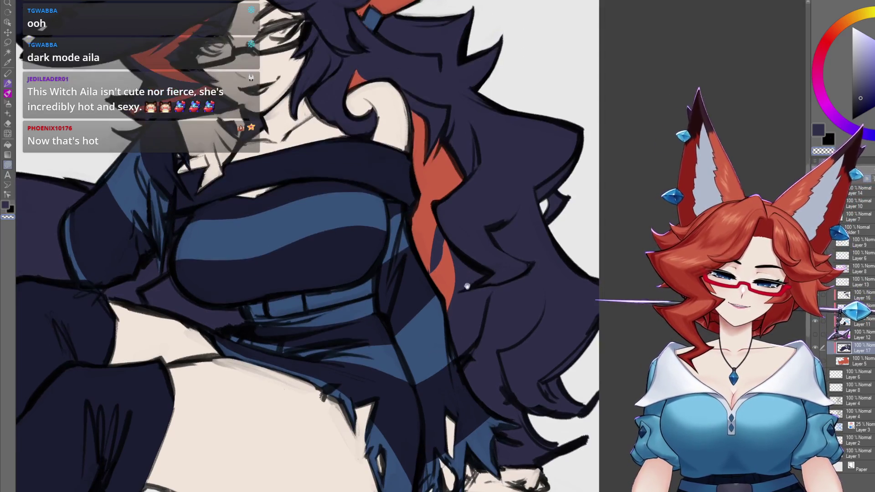
Extend the orange-red streaks further down the hair along the witch's side
scroll(493, 291, "down", 1)
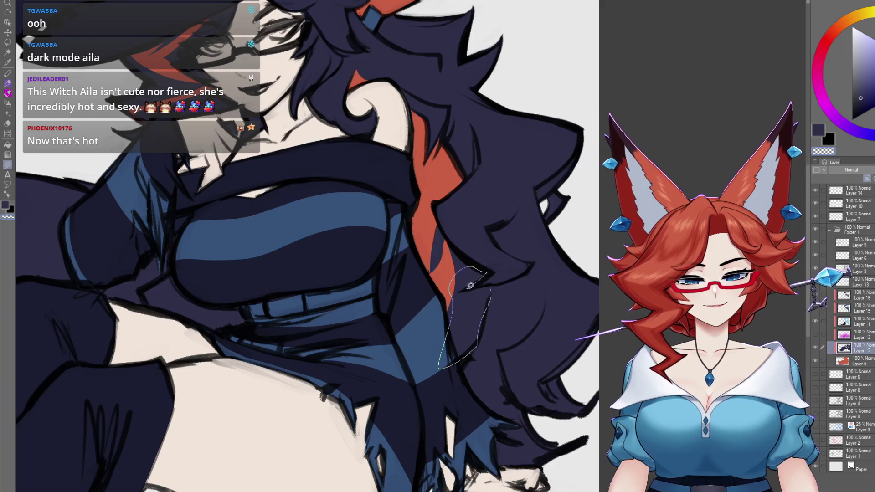
left_click_drag(470, 285, 485, 282)
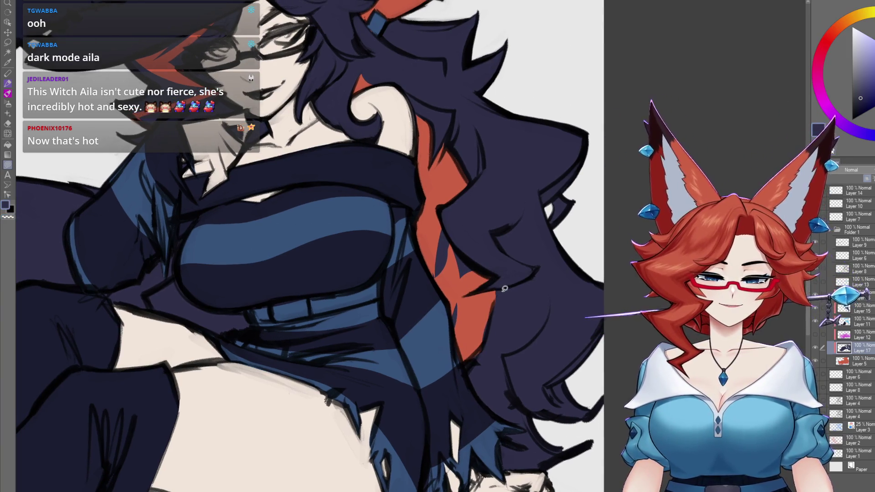
left_click_drag(469, 311, 470, 265)
scroll(521, 303, "down", 1)
mouse_move(497, 401)
left_mouse_down()
mouse_move(516, 336)
mouse_move(520, 474)
left_mouse_up()
scroll(378, 248, "down", 3)
scroll(378, 248, "up", 2)
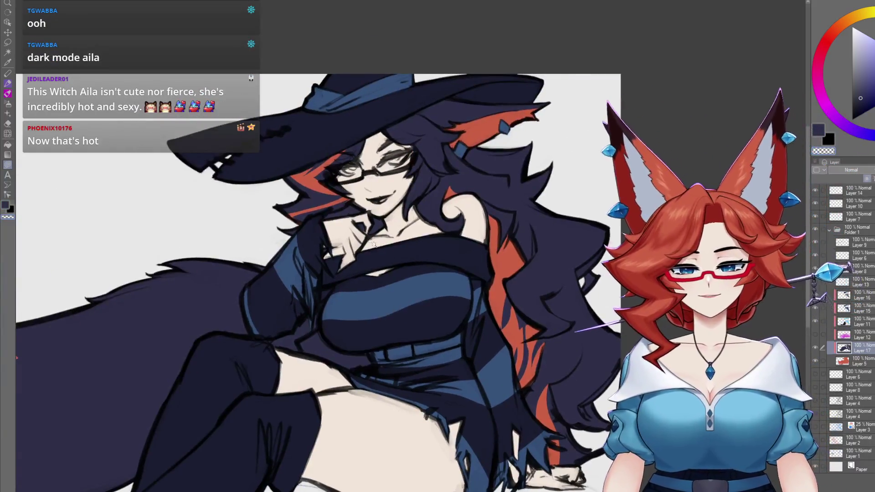
scroll(379, 248, "up", 1)
scroll(392, 228, "up", 1)
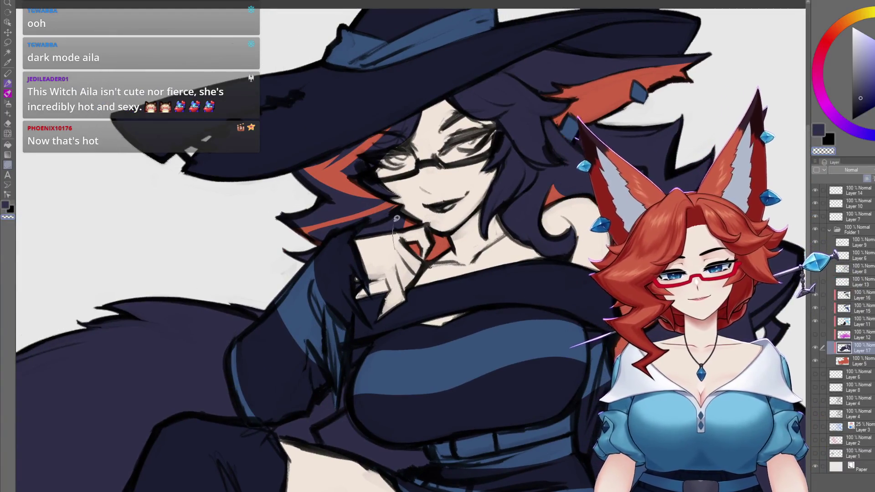
scroll(396, 220, "down", 5)
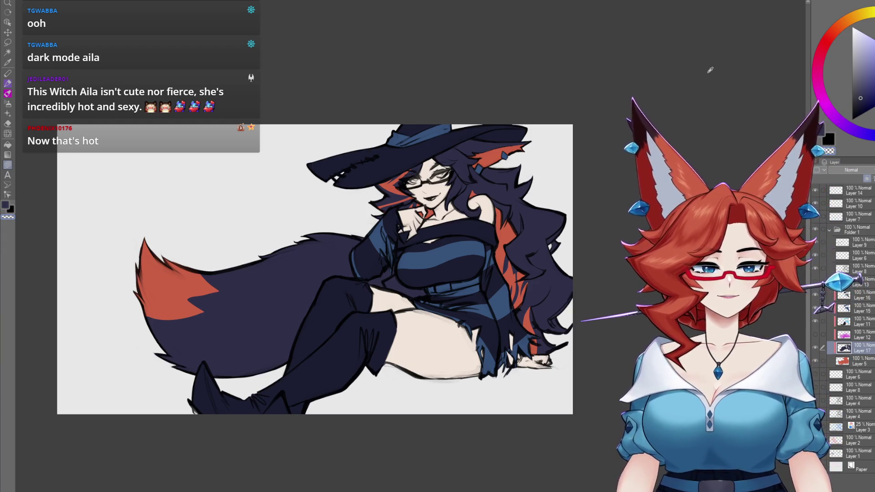
Paint the witch's lips dark maroon on a new layer
left_click(819, 58)
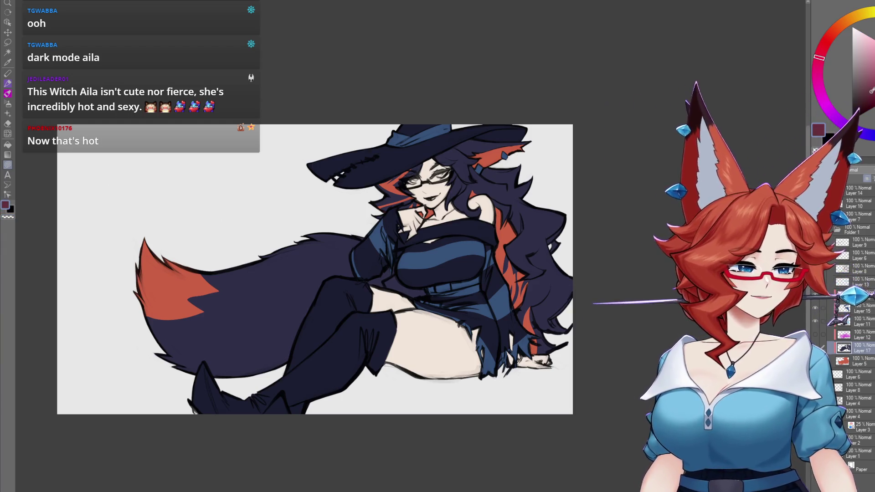
key("ctrl+plus")
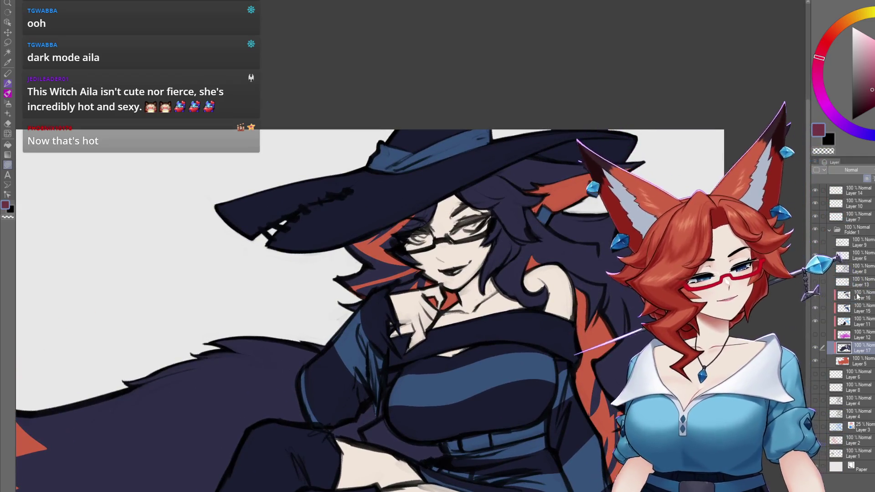
left_click(859, 295)
key("ctrl+shift+n")
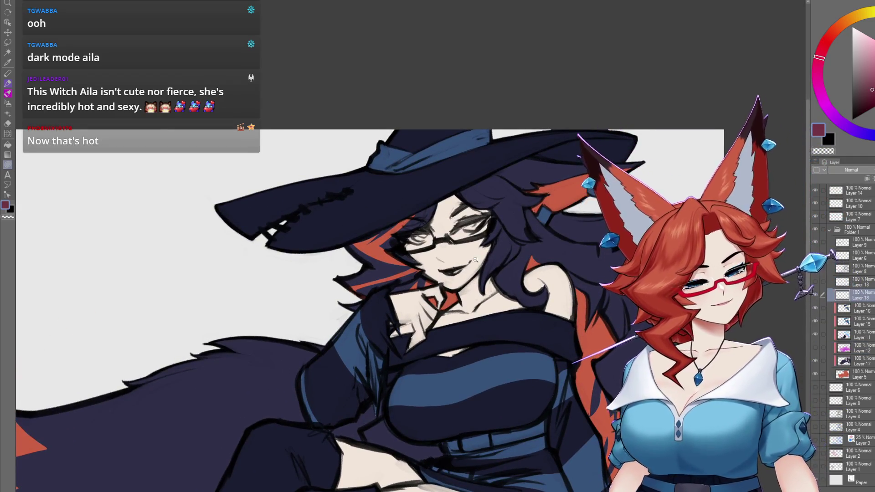
scroll(477, 261, "up", 3)
mouse_move(479, 302)
left_mouse_down()
mouse_move(438, 327)
mouse_move(405, 319)
mouse_move(445, 303)
mouse_move(514, 301)
left_mouse_up()
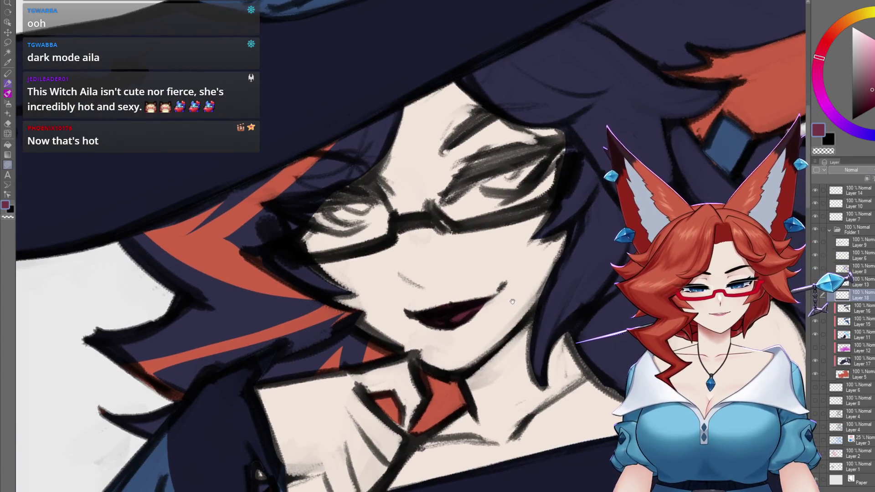
Brush a light pink highlight onto the lower lip
left_click_drag(588, 293, 549, 315)
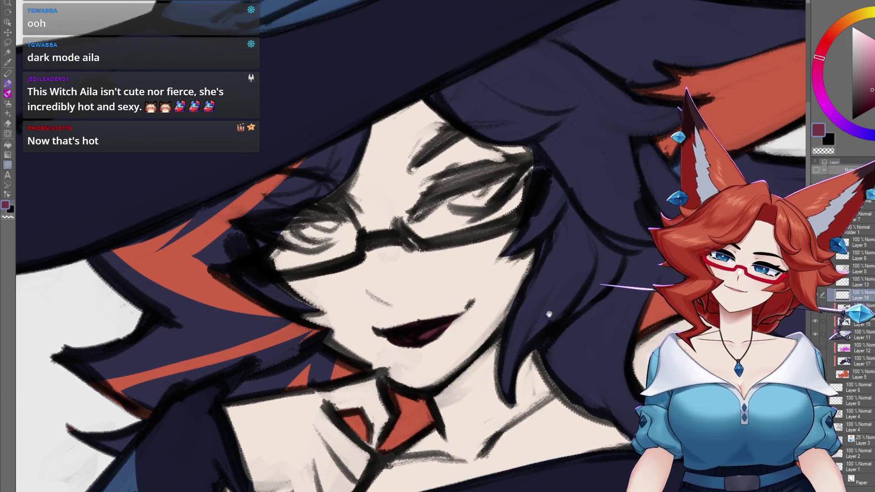
left_click_drag(430, 335, 442, 330)
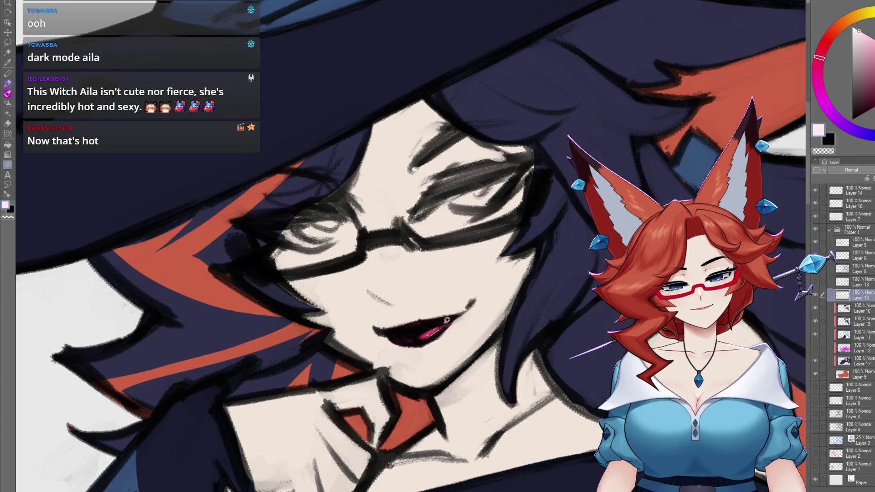
scroll(442, 322, "down", 10)
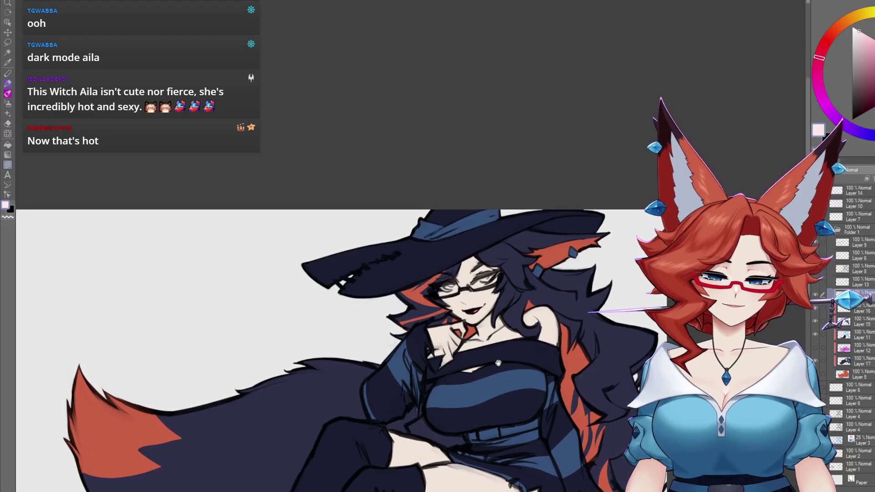
scroll(498, 363, "up", 5)
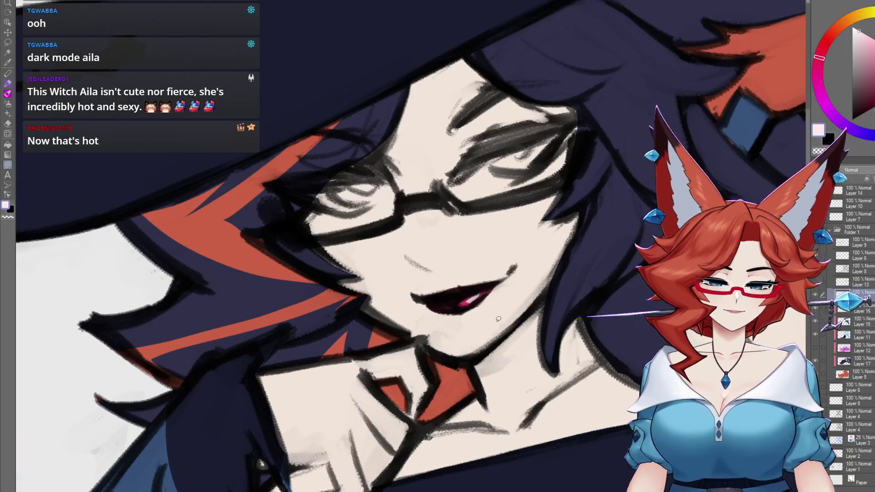
scroll(499, 319, "down", 4)
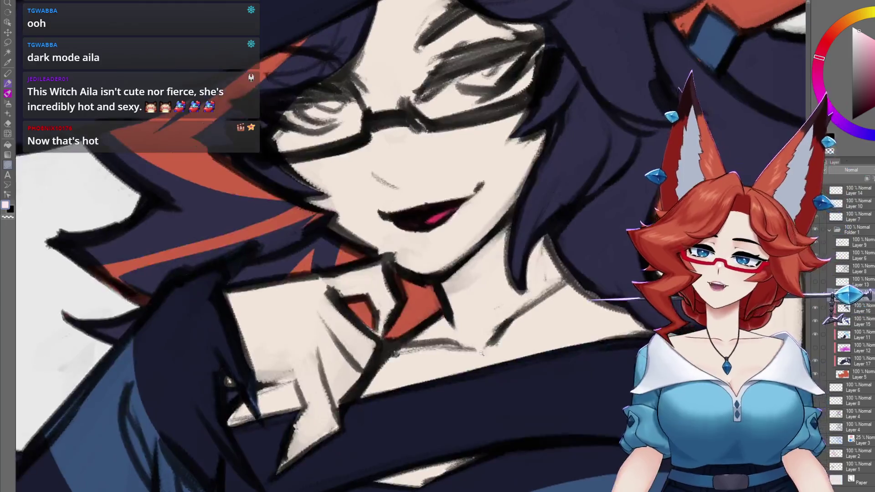
scroll(479, 351, "down", 5)
scroll(475, 337, "up", 5)
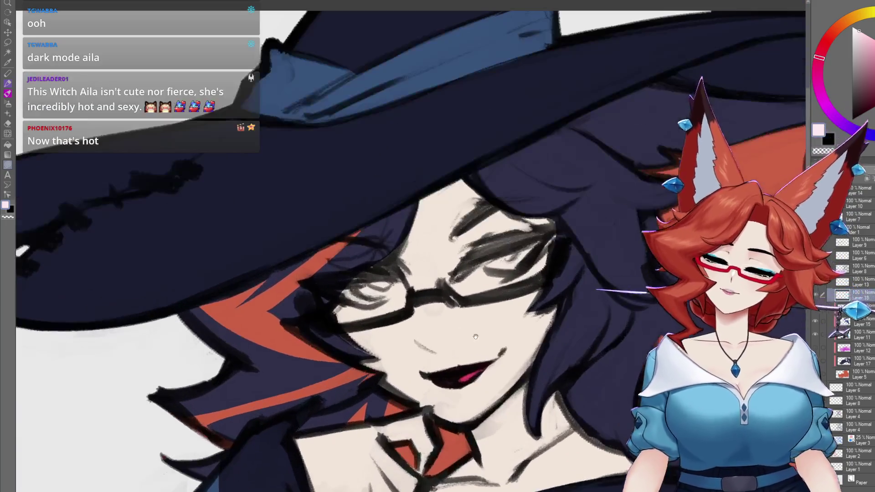
left_click_drag(473, 381, 450, 344)
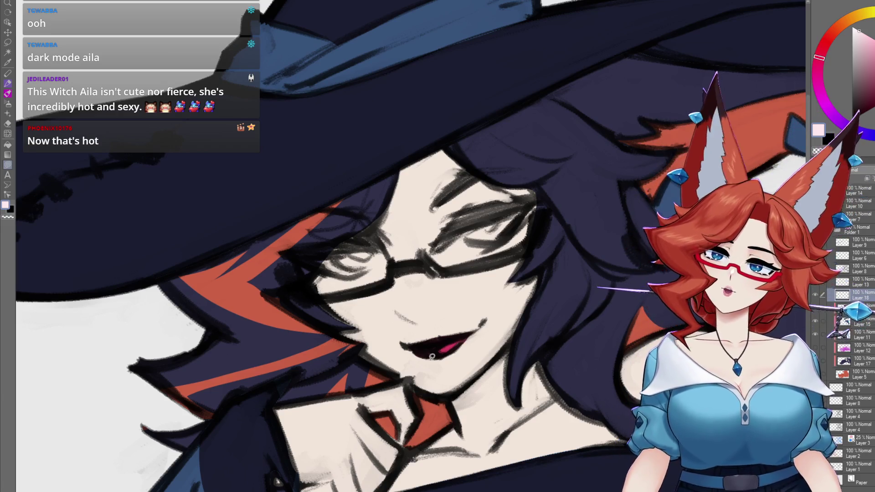
Lasso-fill both eye whites a pale blue-grey
mouse_move(511, 294)
left_mouse_down()
mouse_move(497, 321)
mouse_move(474, 338)
left_mouse_up()
scroll(474, 338, "up", 2)
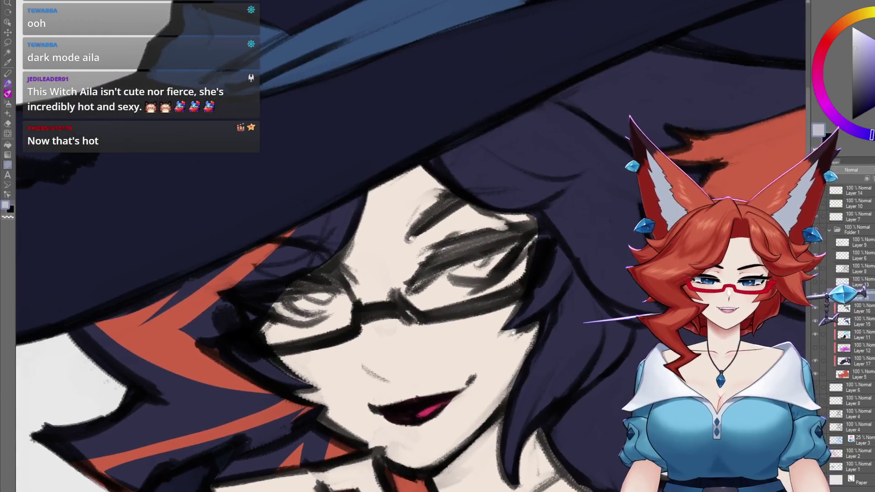
mouse_move(483, 286)
left_mouse_down()
mouse_move(441, 296)
mouse_move(497, 277)
left_mouse_up()
left_click(456, 284)
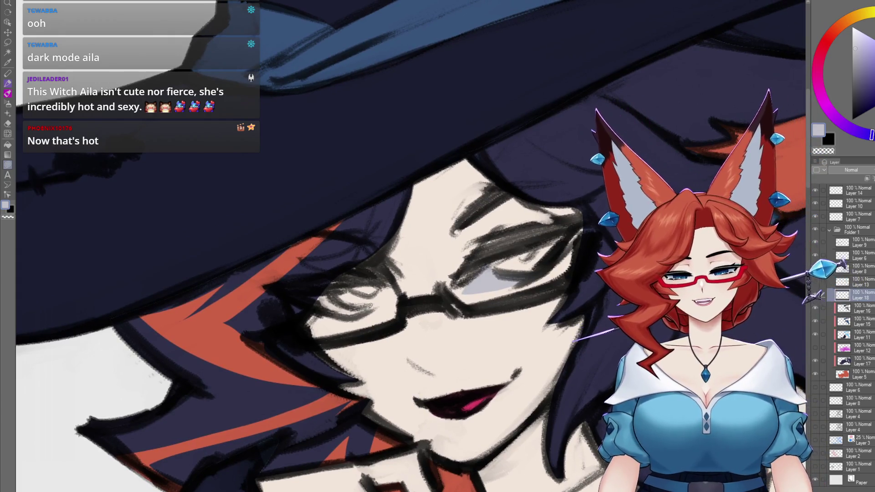
left_click_drag(360, 308, 296, 294)
left_click(328, 310)
left_click_drag(401, 315, 412, 328)
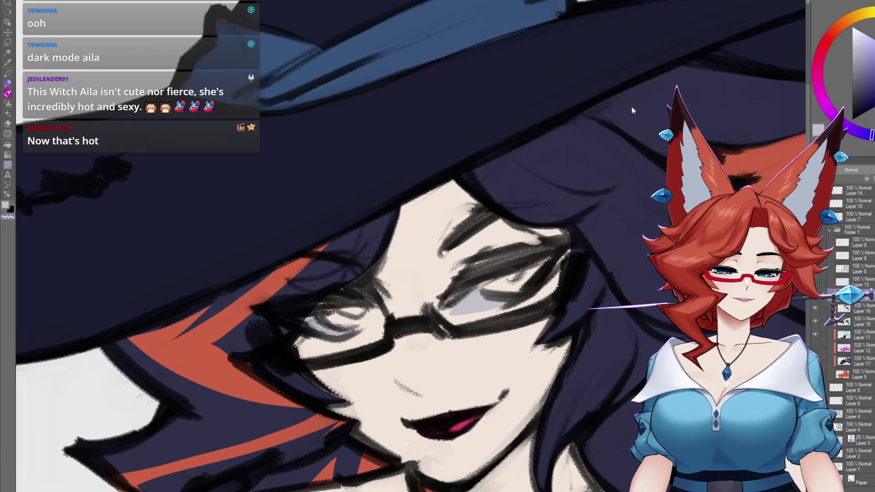
Fill both irises with orange-red eyedropped from the hair
left_click(219, 347, "alt")
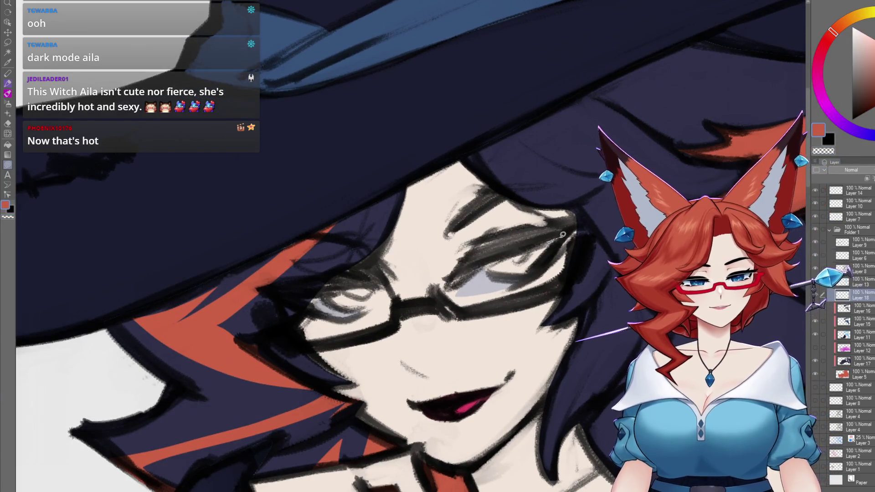
left_click_drag(481, 264, 556, 257)
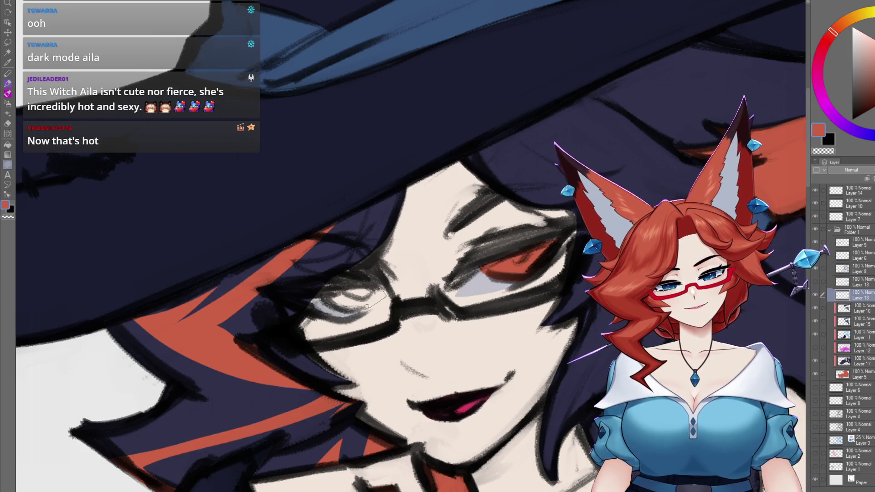
left_click_drag(322, 294, 322, 296)
left_click_drag(387, 241, 463, 249)
Lasso-fill dark blue shading above and below the eyes
left_click(431, 243, "alt")
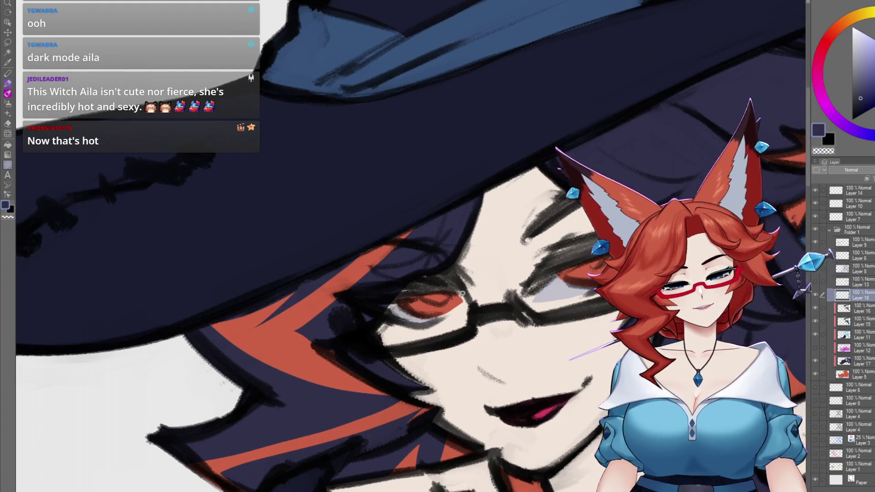
left_click_drag(464, 295, 385, 298)
left_click_drag(441, 272, 444, 273)
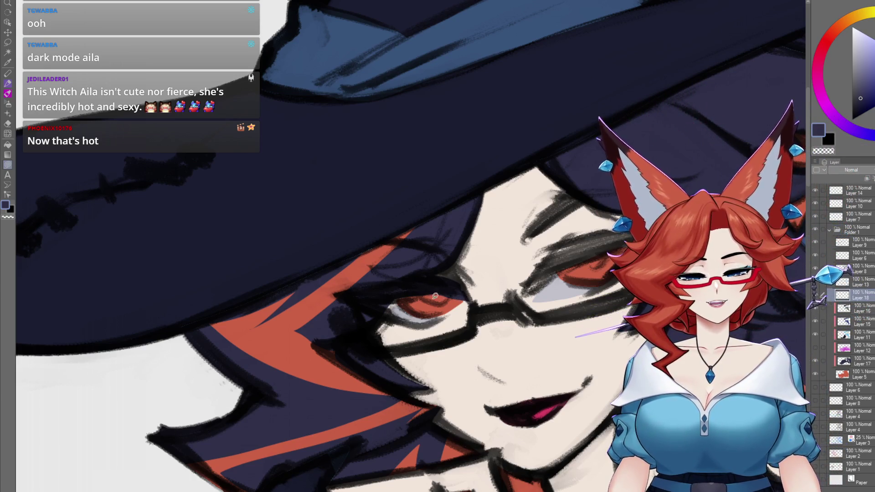
left_click_drag(388, 303, 409, 306)
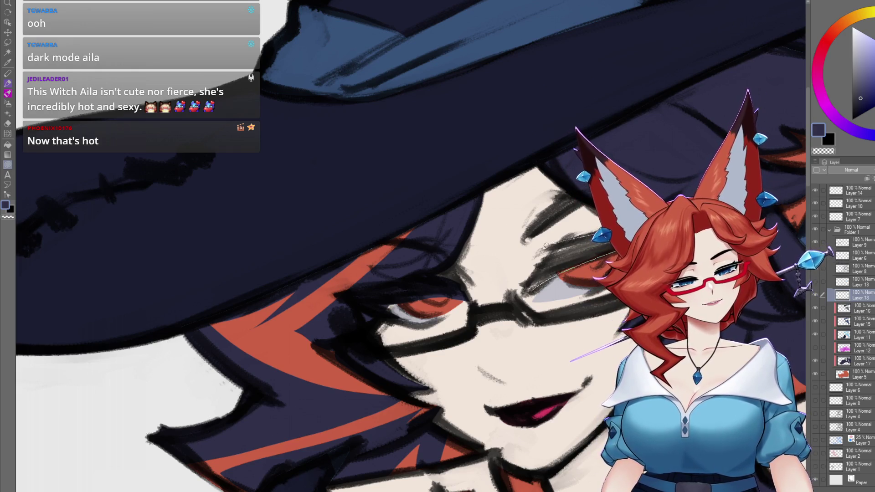
Shade the right upper eyelid dark and line it with a bright blue eyeshadow stroke
left_click_drag(544, 281, 559, 272)
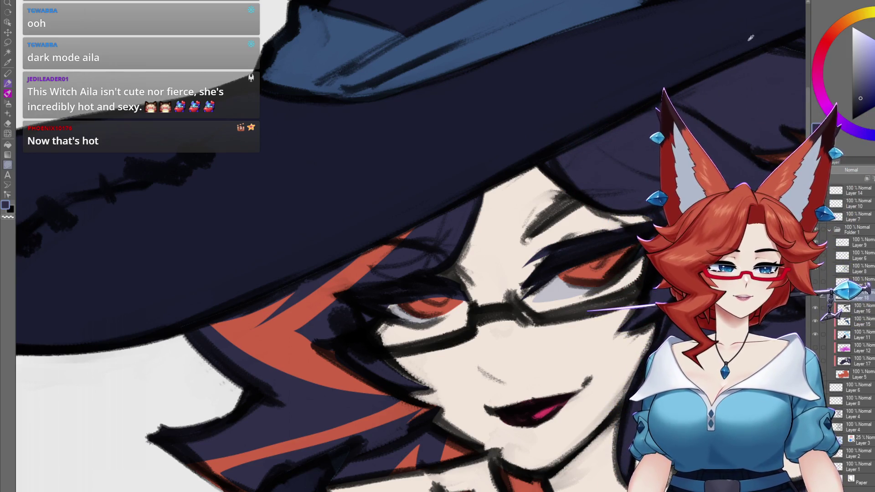
left_click_drag(575, 247, 526, 272)
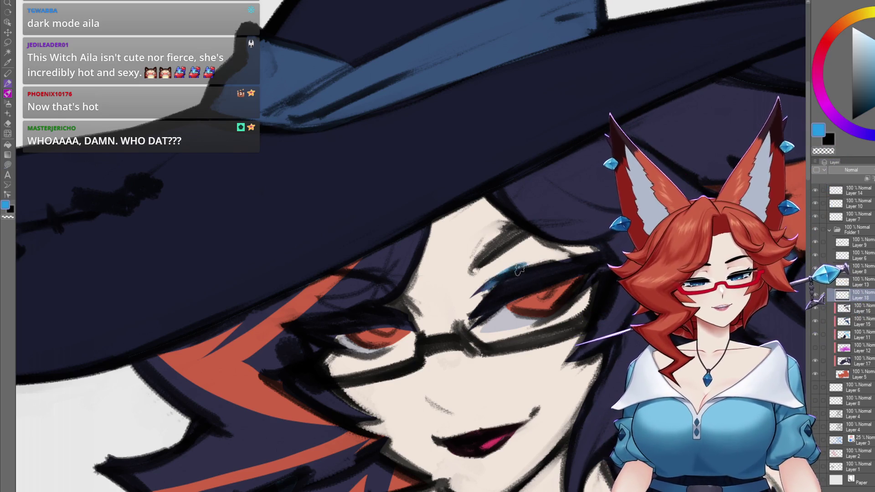
left_click_drag(506, 266, 575, 256)
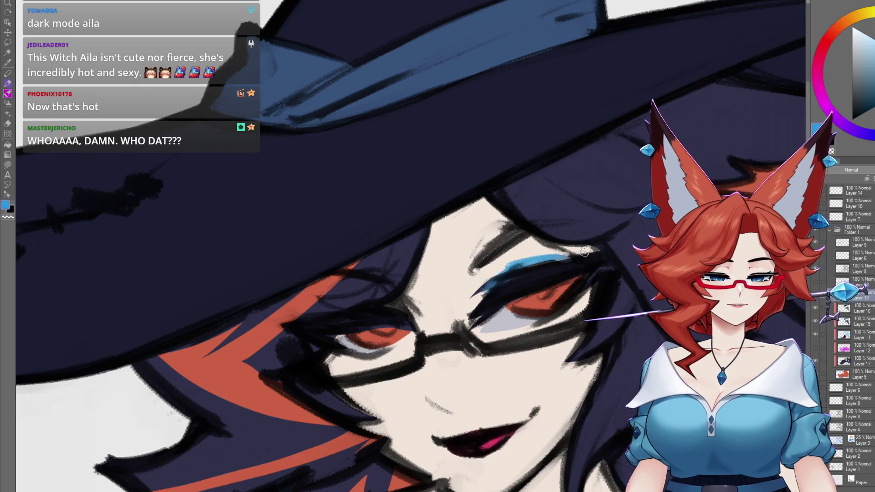
left_click(561, 270, "alt")
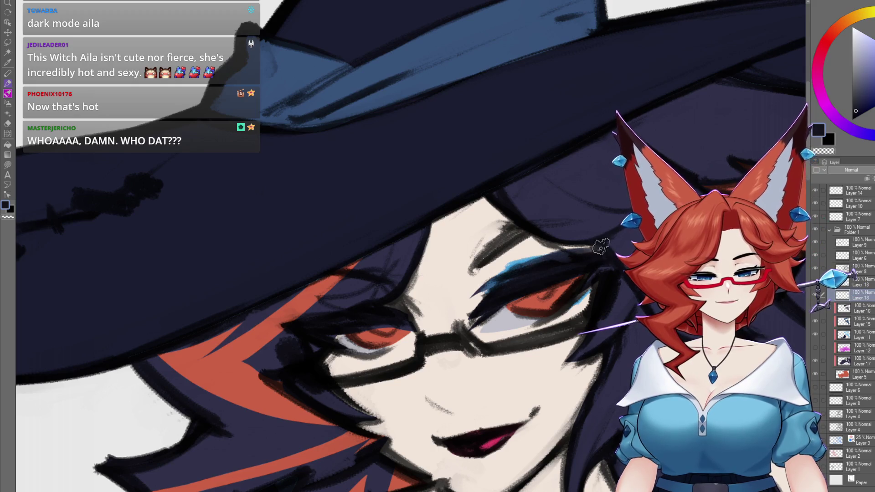
left_click_drag(522, 282, 576, 213)
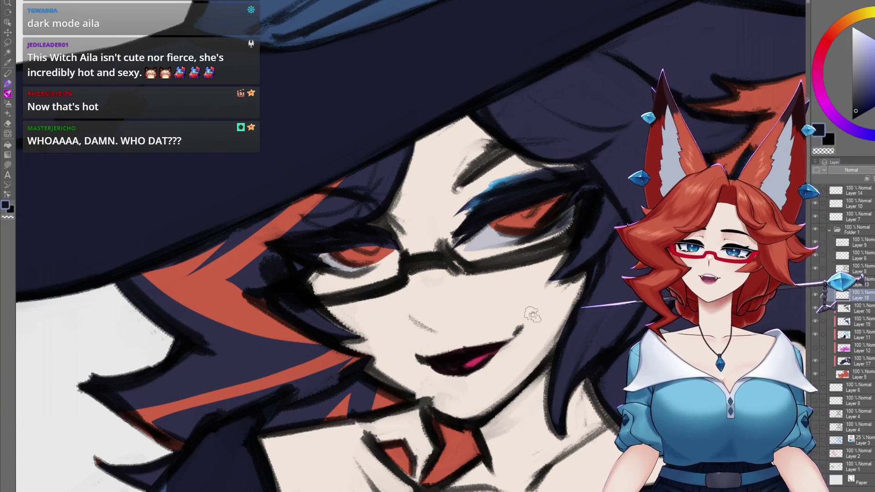
left_click_drag(531, 313, 460, 279)
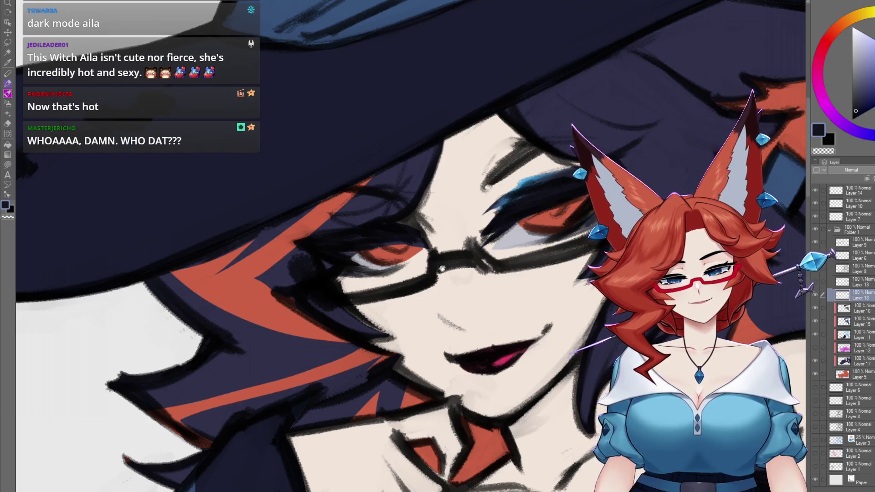
scroll(479, 292, "down", 6)
scroll(546, 373, "down", 5)
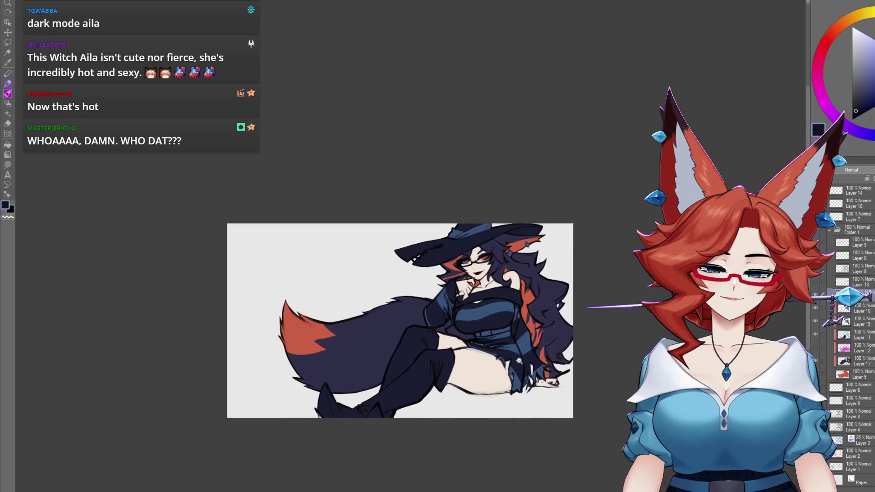
scroll(536, 338, "up", 4)
scroll(536, 338, "down", 1)
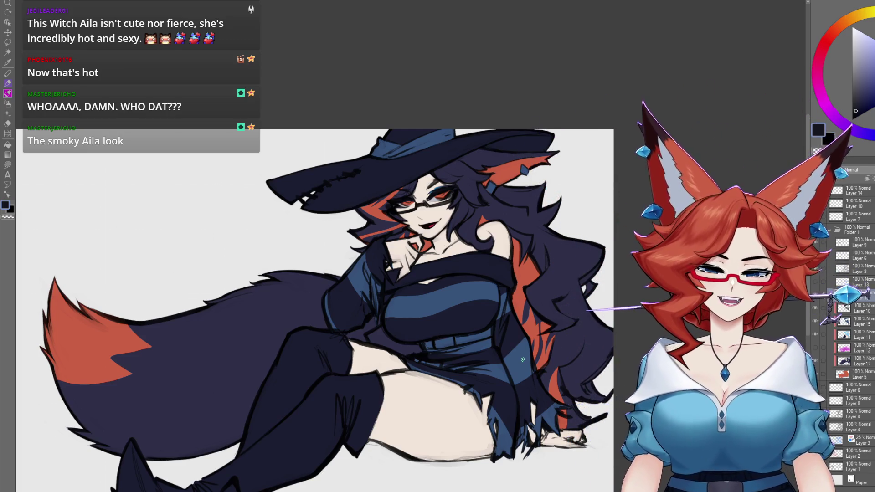
left_click_drag(518, 370, 504, 338)
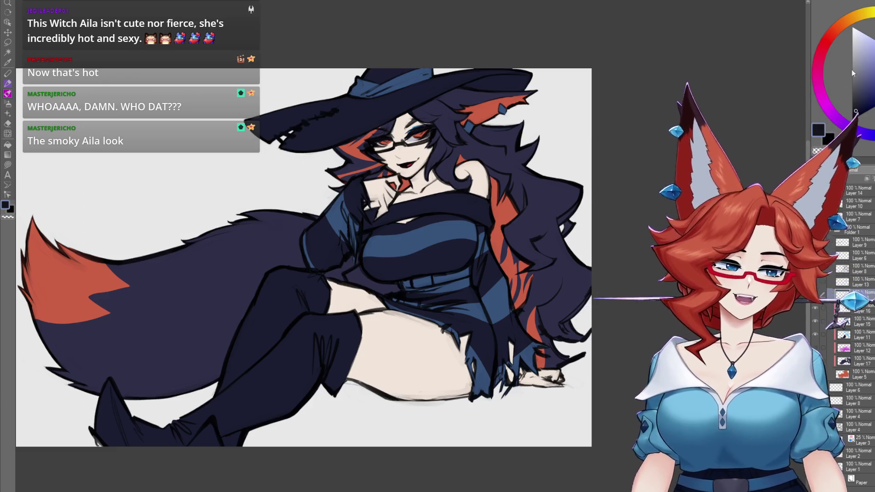
left_click_drag(457, 196, 463, 256)
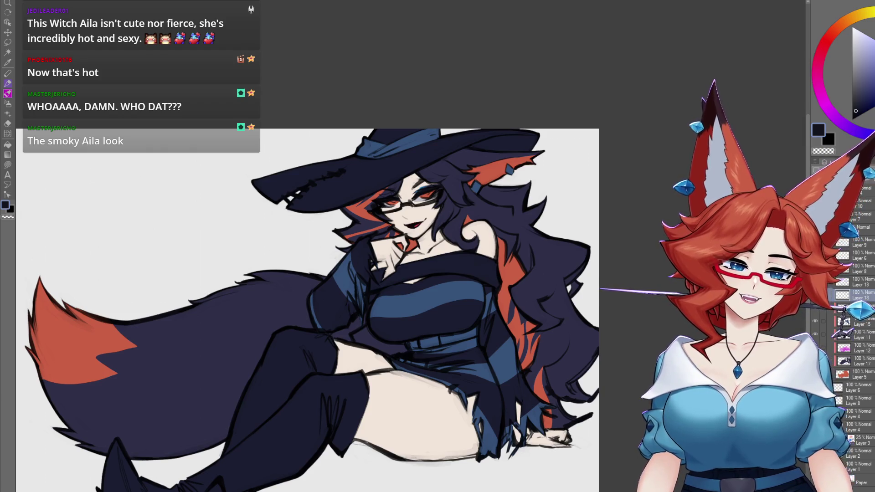
scroll(500, 295, "up", 5)
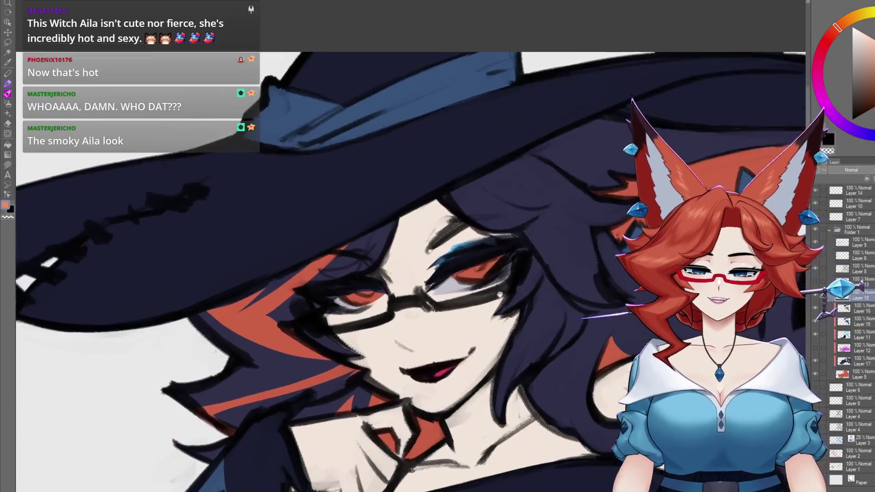
Eyedrop a light blue-grey from the witch's eye area
left_click_drag(500, 294, 498, 302)
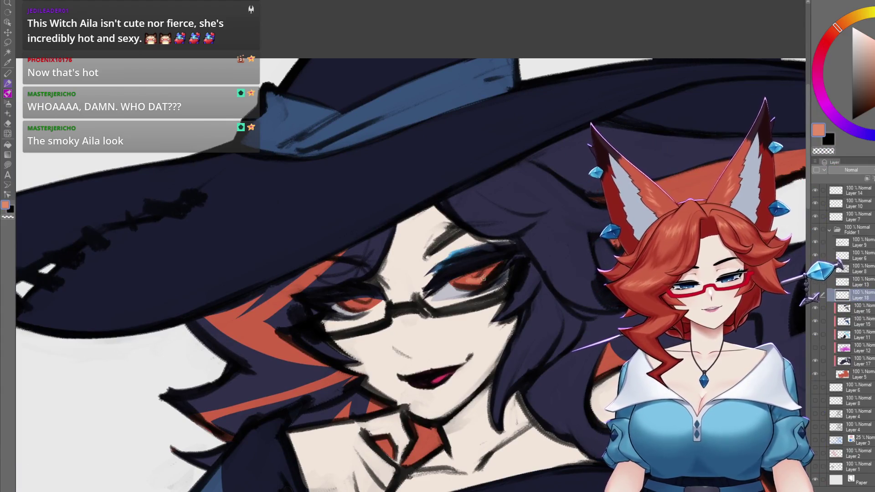
left_click(471, 284, "alt")
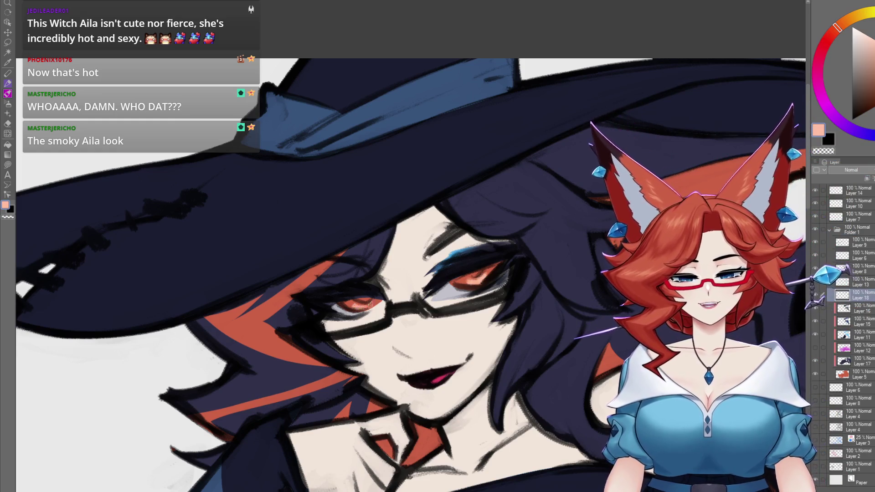
left_click(453, 289, "alt")
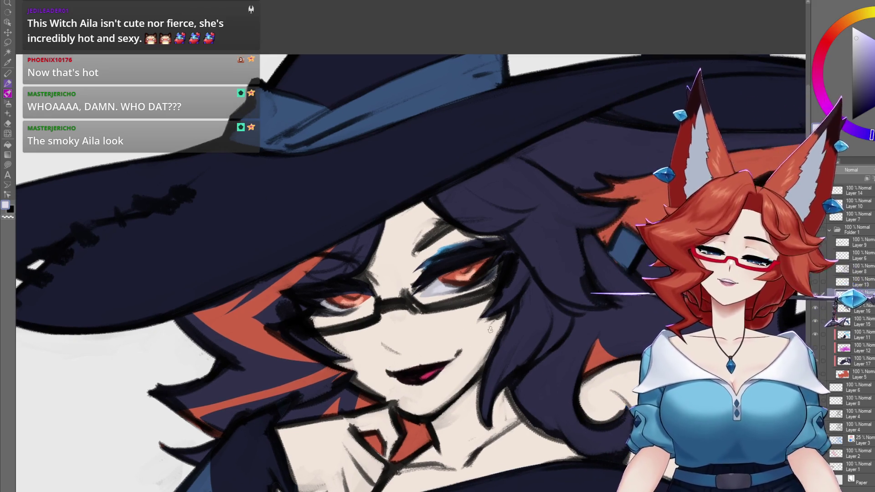
Zoom out to the full reclining figure and add a new layer for the lace stockings
left_click_drag(712, 40, 701, 35)
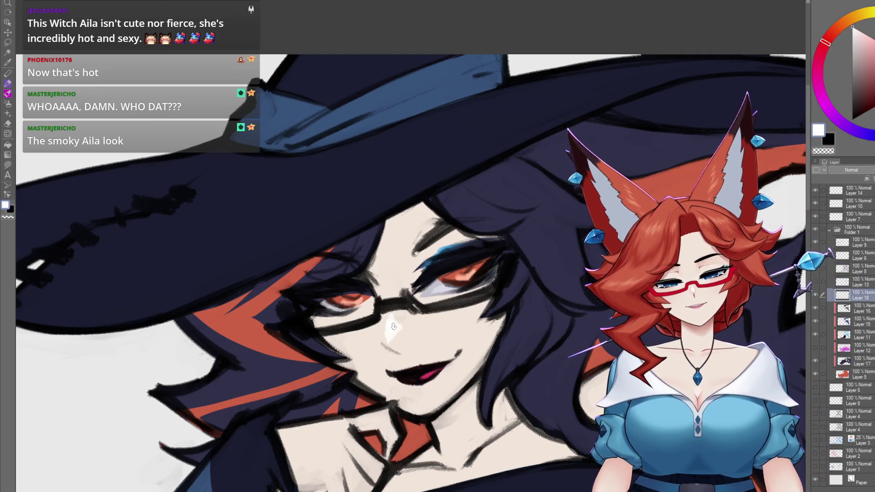
scroll(443, 355, "down", 2)
scroll(511, 311, "down", 2)
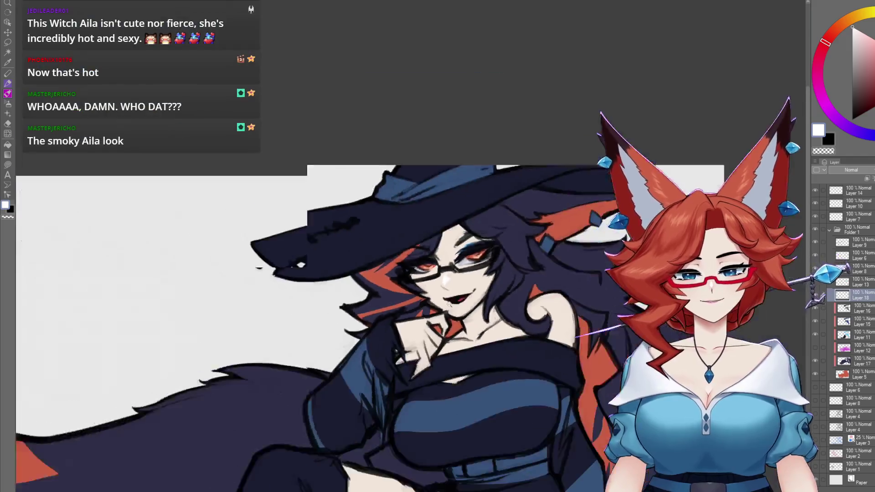
scroll(512, 312, "down", 2)
scroll(522, 341, "up", 3)
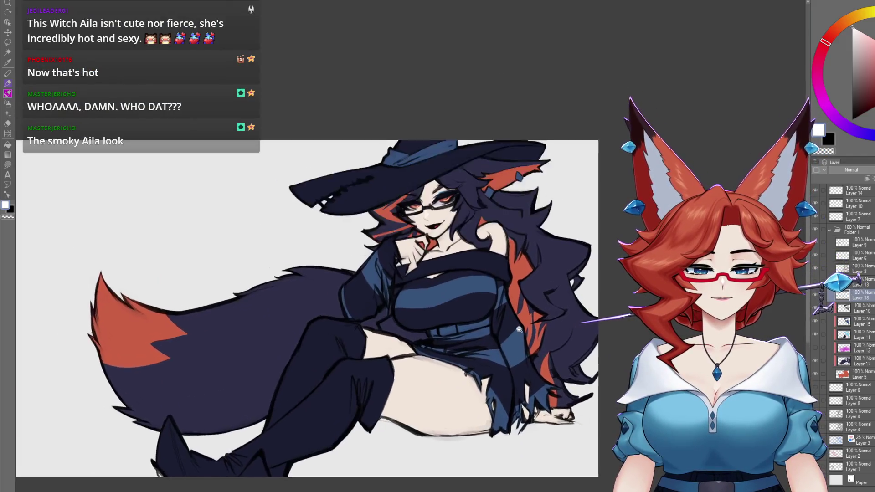
scroll(522, 341, "up", 4)
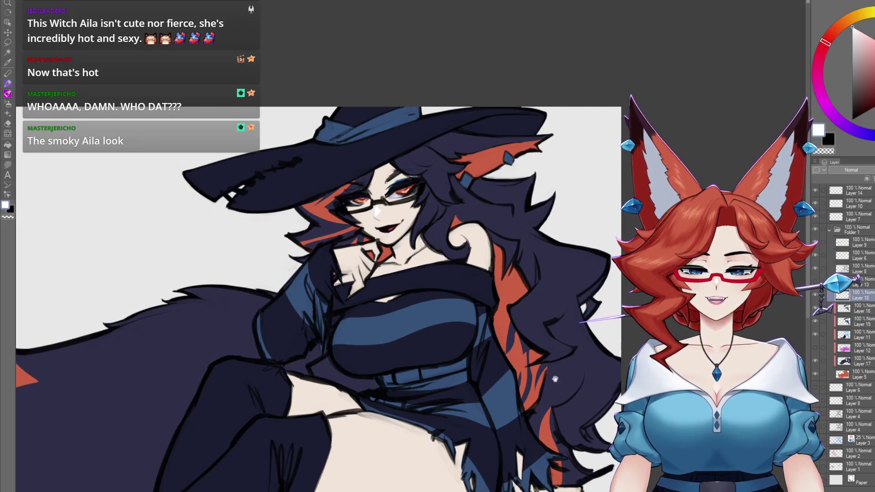
left_click_drag(555, 380, 553, 373)
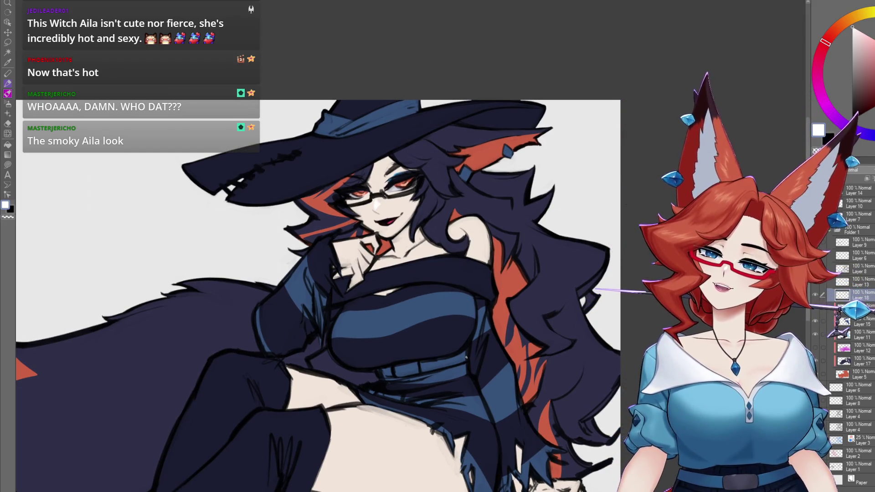
scroll(468, 366, "down", 5)
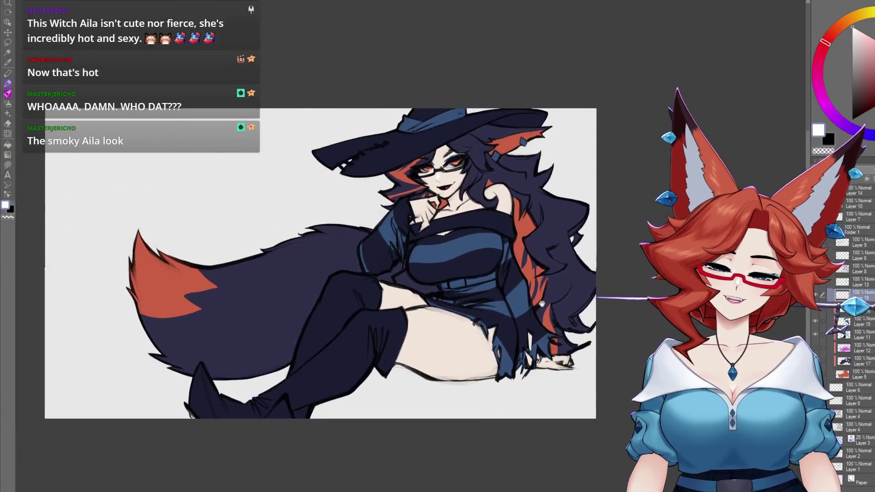
scroll(567, 305, "up", 2)
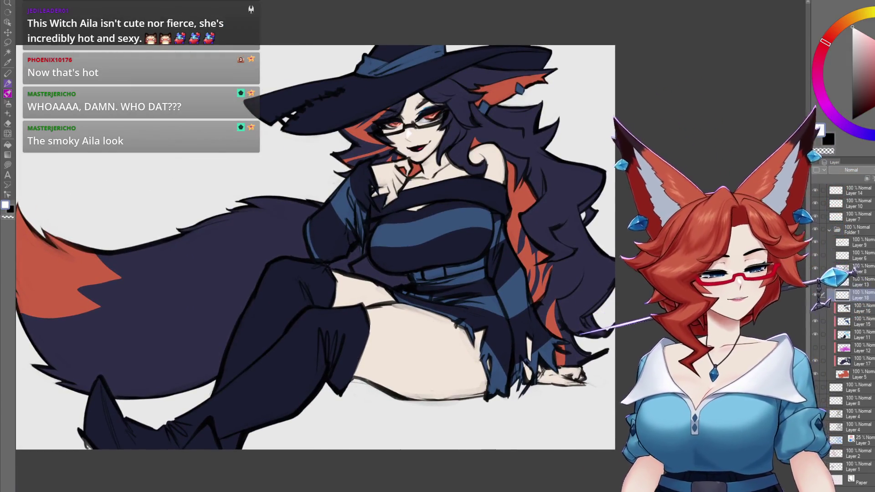
key("ctrl+shift+n")
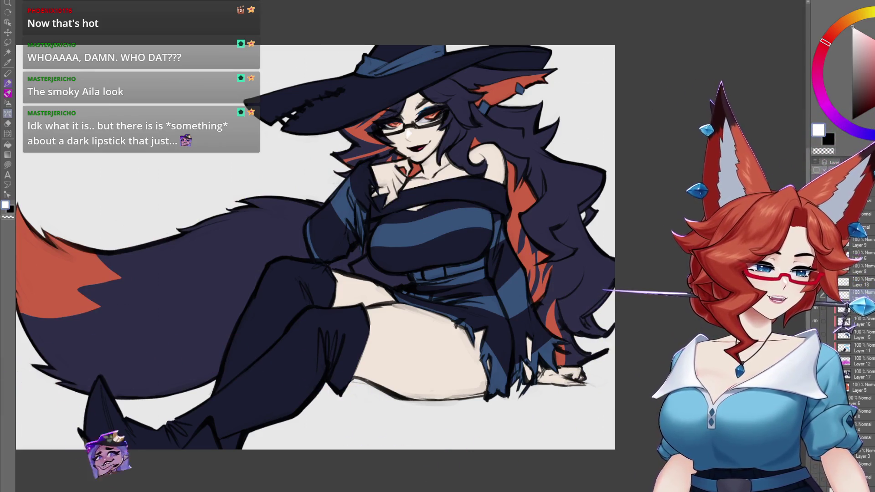
Paste and stretch a lace texture over the thighs, brush more lace, and set opacity to 70%
key("ctrl+v")
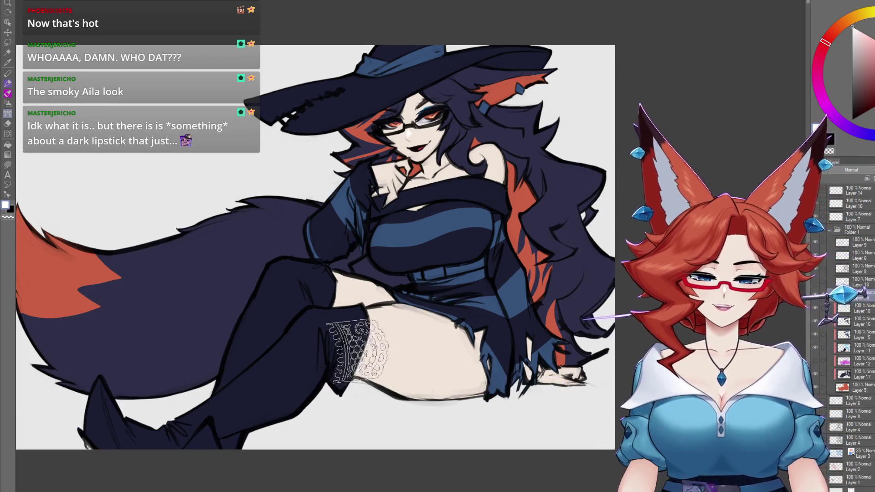
left_click_drag(437, 347, 515, 406)
mouse_move(342, 357)
left_mouse_down()
mouse_move(433, 319)
mouse_move(356, 282)
mouse_move(387, 278)
left_mouse_up()
mouse_move(463, 471)
left_mouse_down()
mouse_move(379, 401)
mouse_move(433, 410)
mouse_move(401, 449)
mouse_move(374, 444)
left_mouse_up()
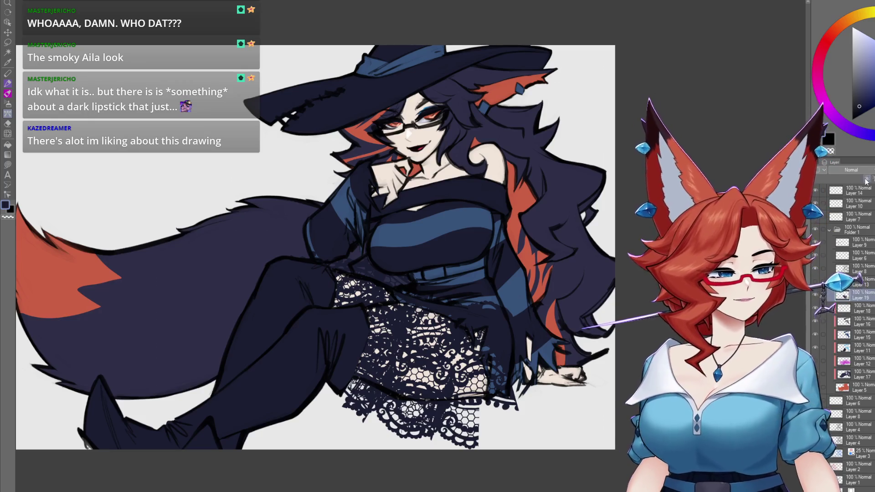
key("ctrl+z")
left_click_drag(869, 178, 857, 177)
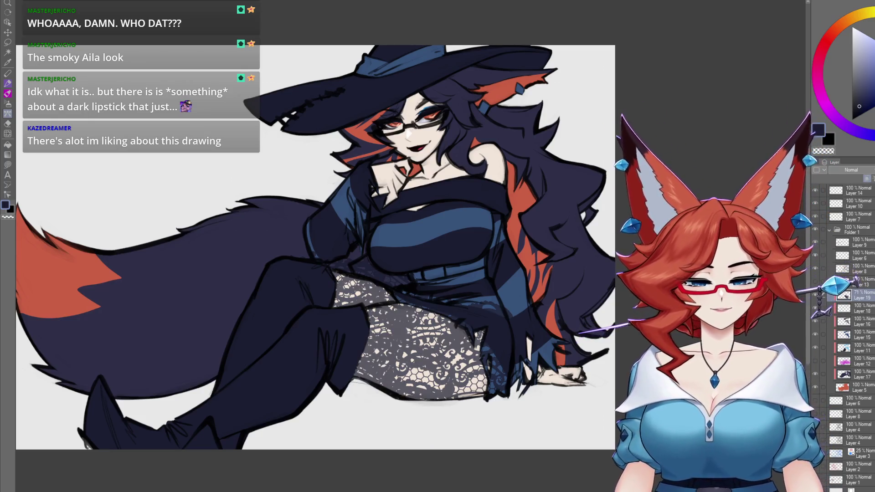
left_click(863, 313)
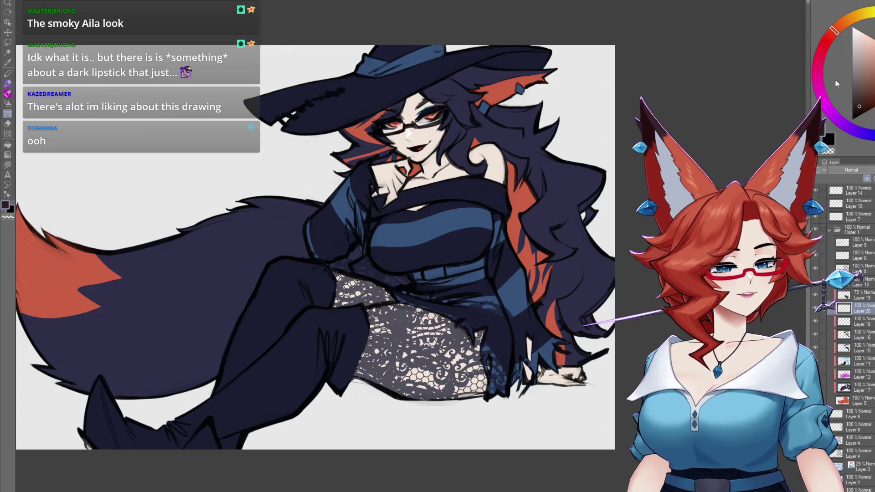
Airbrush a warm reddish-brown, sampled from the red hair, over the body and legs
left_click(508, 196, "alt")
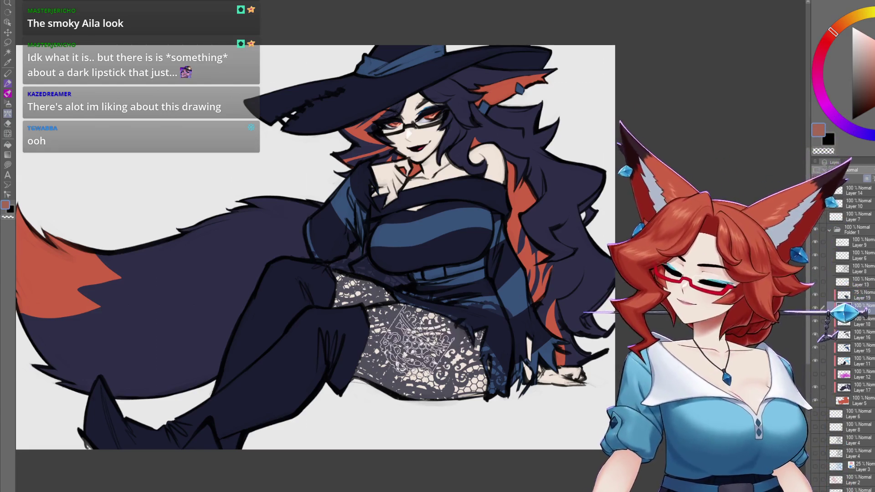
key("b")
mouse_move(415, 347)
left_mouse_down()
mouse_move(430, 351)
mouse_move(400, 342)
mouse_move(381, 372)
mouse_move(381, 332)
left_mouse_up()
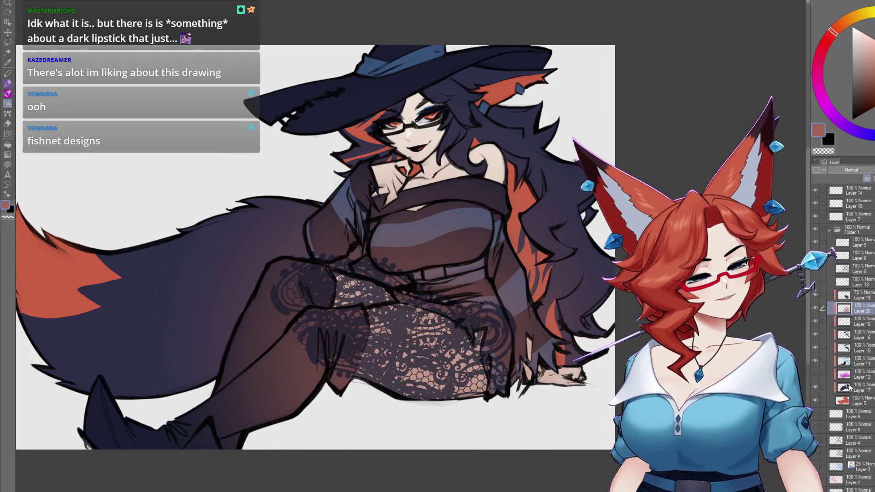
Erase the reddish shading outside the lace selection on Layer 20, then deselect
key("e")
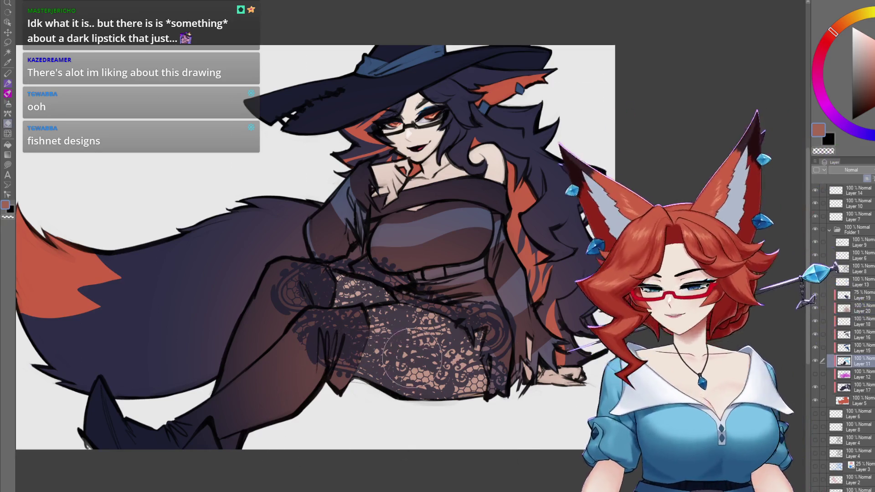
left_click(439, 363)
left_click(857, 310)
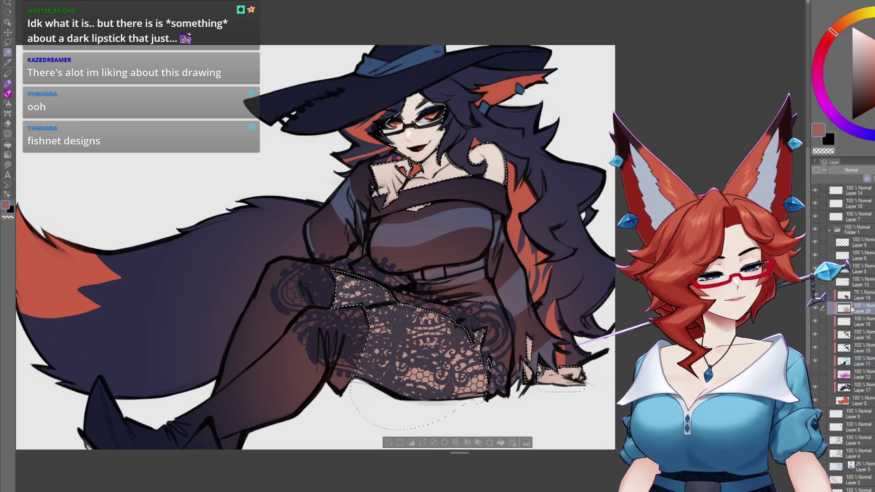
left_click(457, 444)
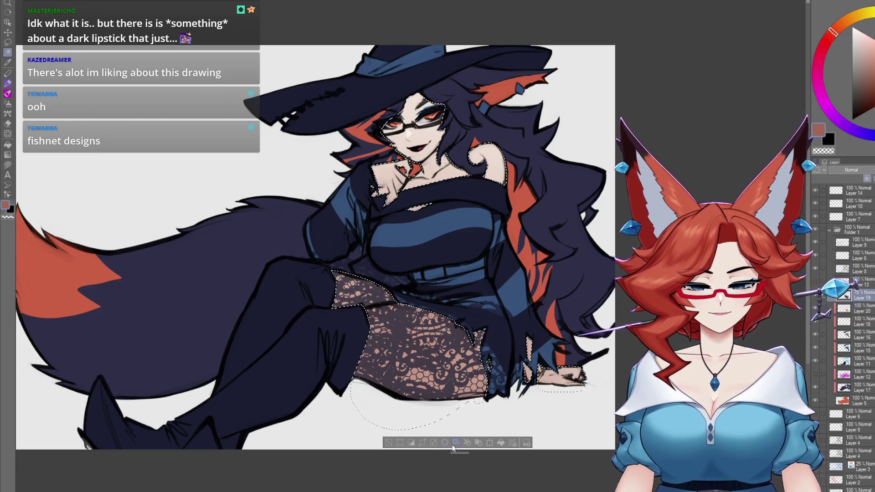
key("ctrl+d")
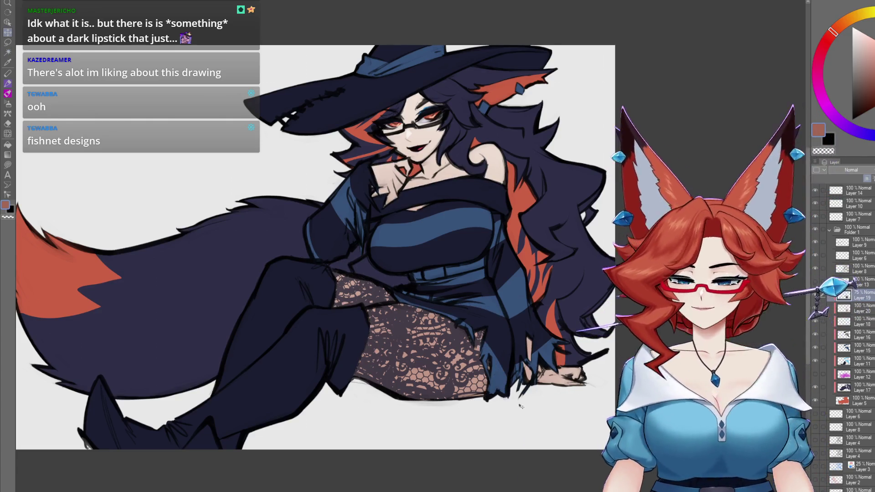
left_click_drag(519, 405, 525, 369)
scroll(524, 364, "down", 2)
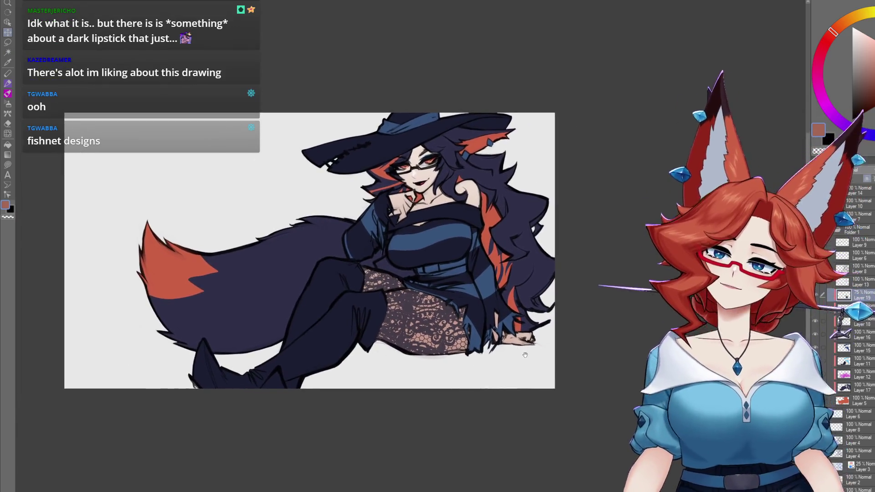
Choose bright red and insert new Layer 21 above Layer 6
scroll(525, 355, "up", 2)
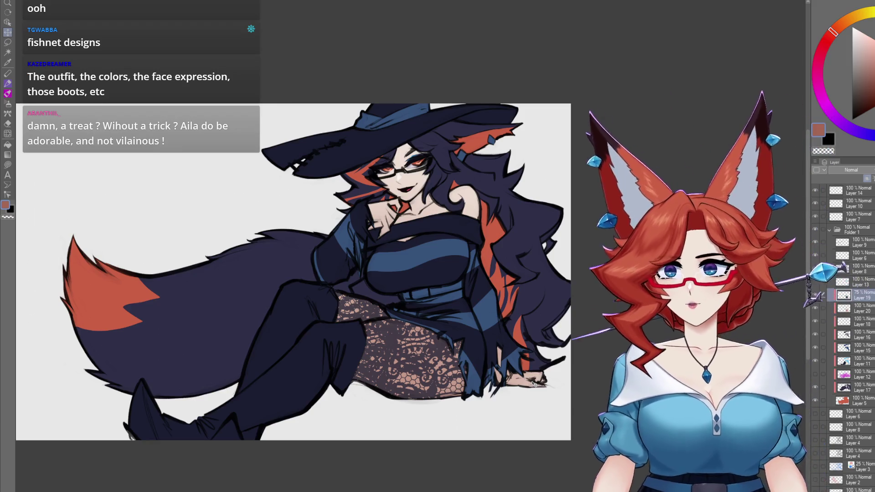
left_click(823, 46)
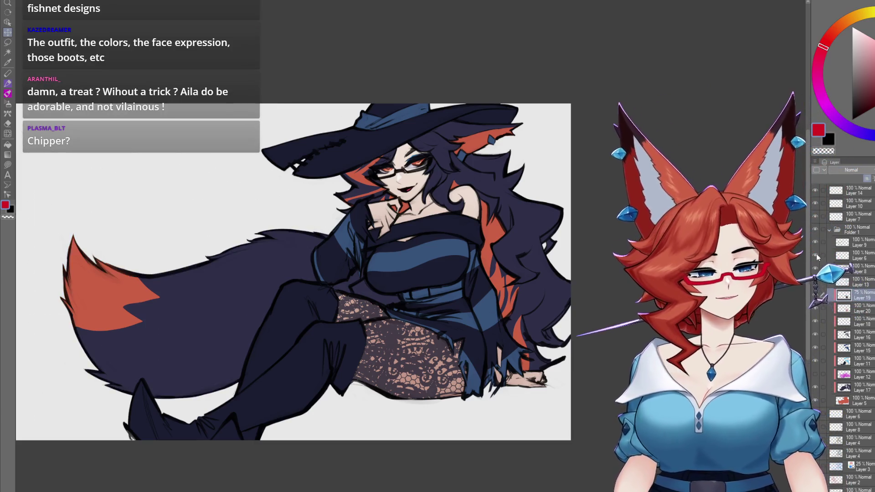
left_click(860, 258)
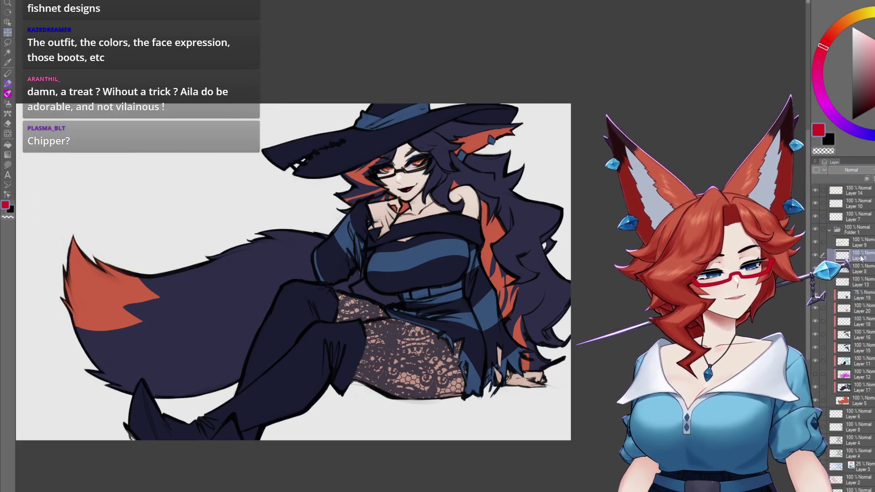
left_click(867, 179)
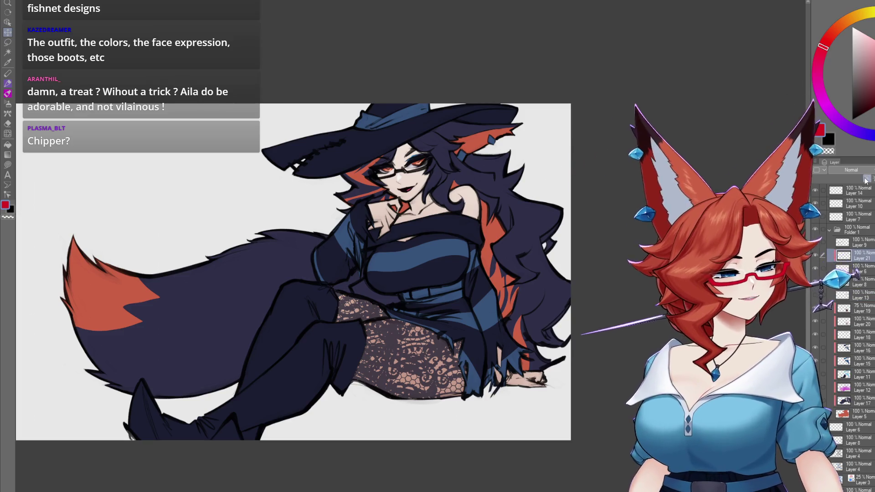
Bucket-fill the glasses frames bright red on the clipped Layer 21
key("j")
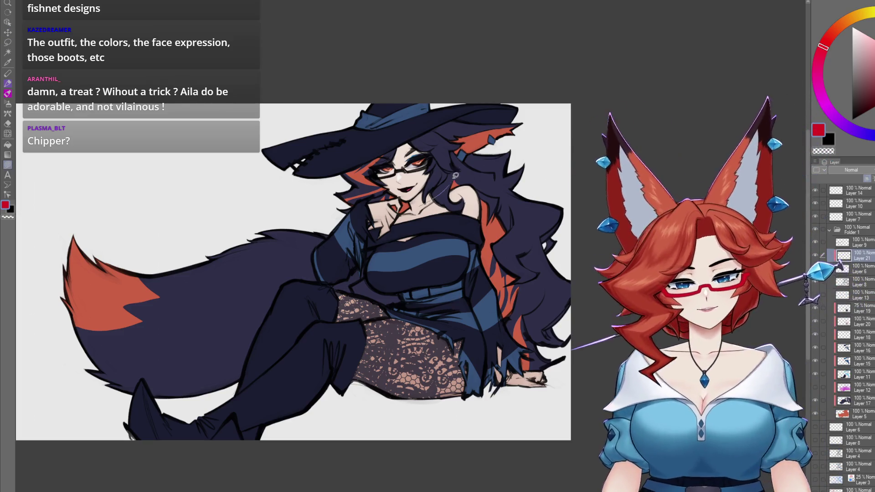
left_click(453, 182)
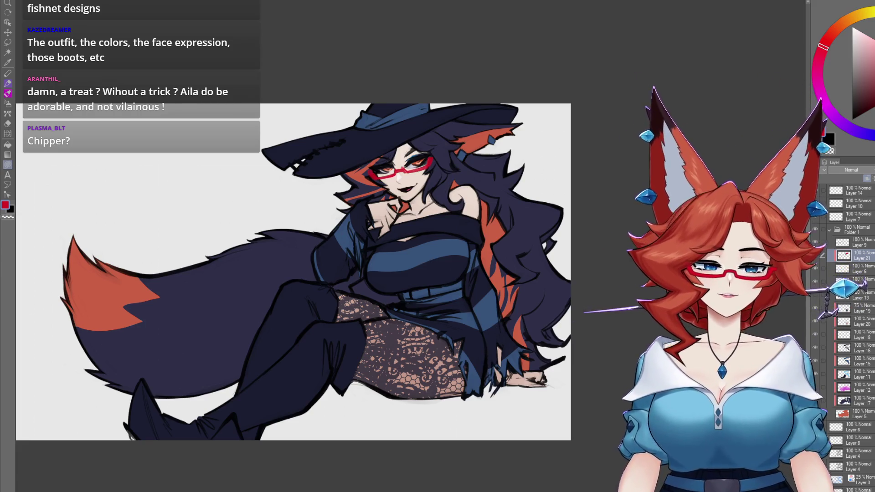
left_click(860, 270)
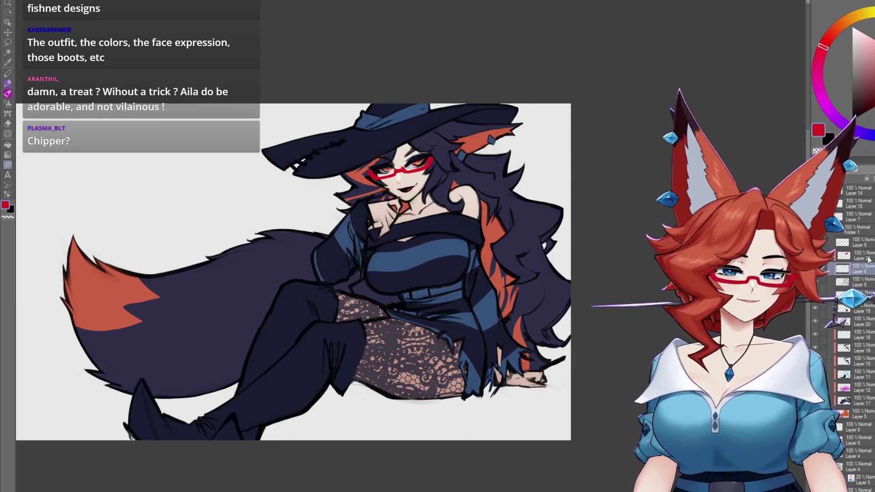
left_click(869, 259)
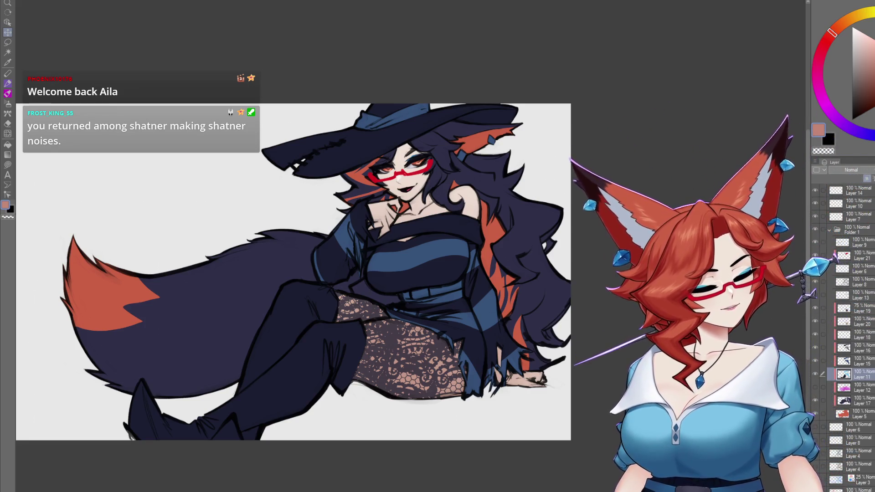
scroll(421, 264, "up", 5)
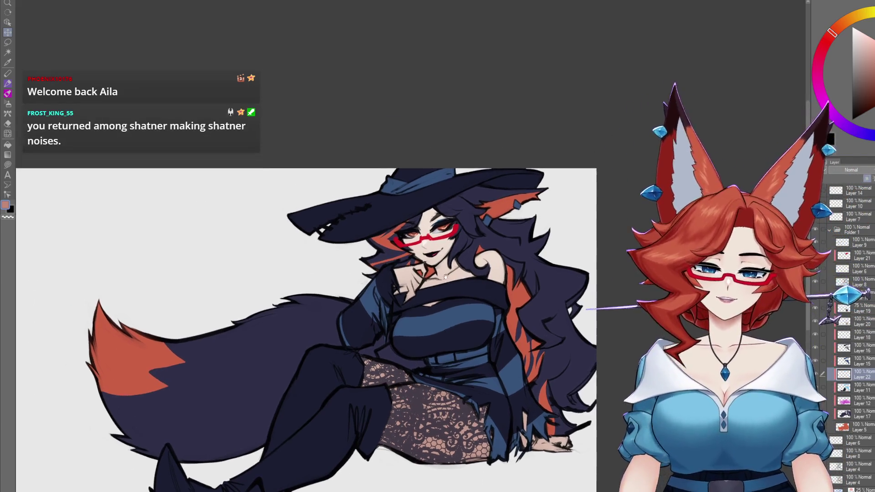
scroll(470, 304, "up", 3)
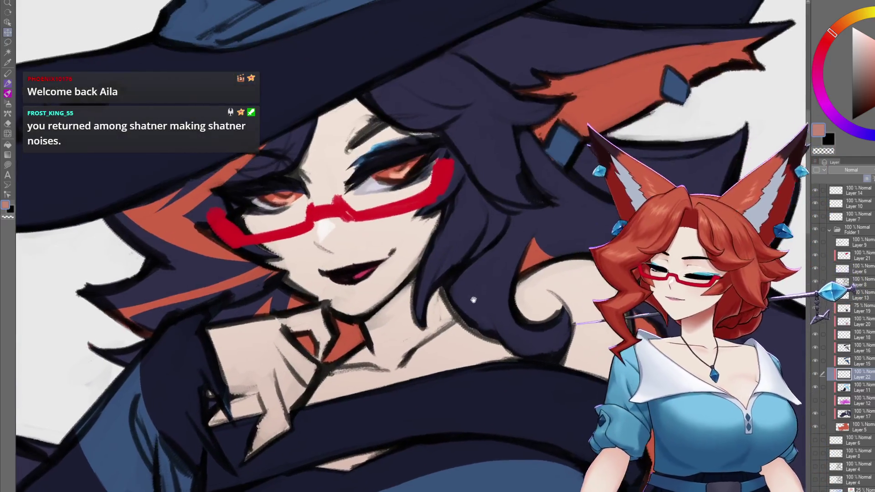
left_click_drag(422, 314, 420, 288)
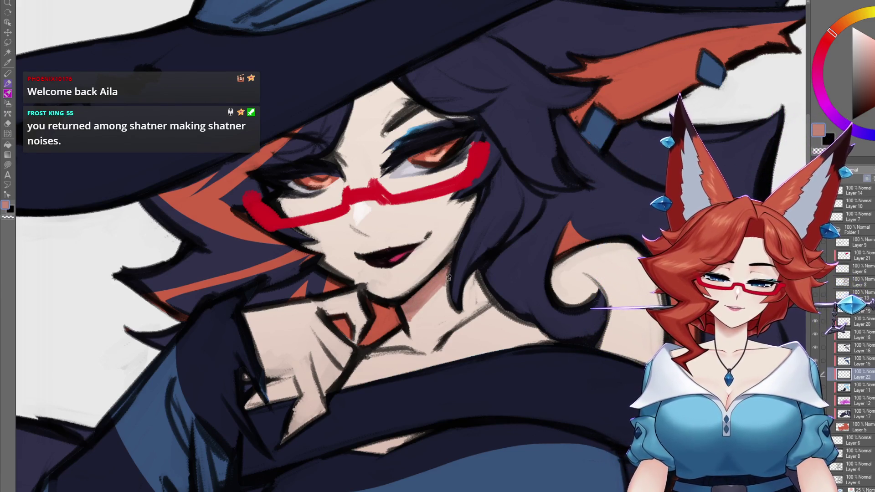
left_click_drag(426, 308, 421, 294)
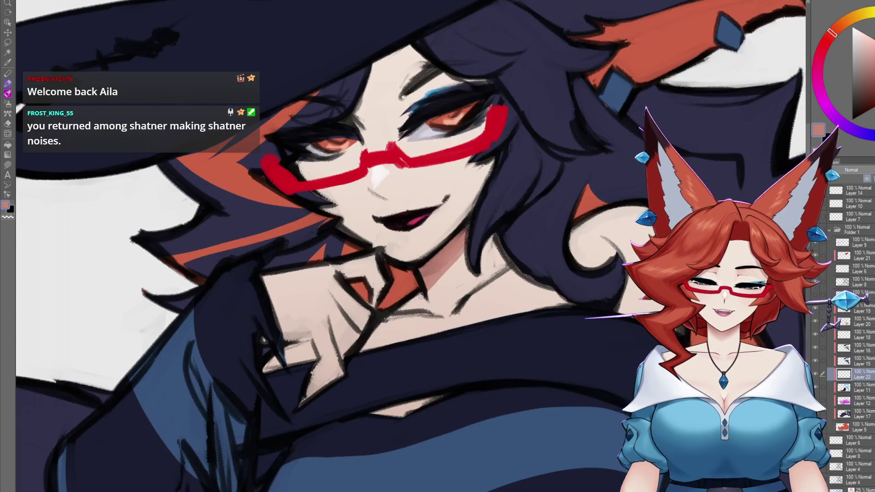
left_click_drag(375, 326, 429, 295)
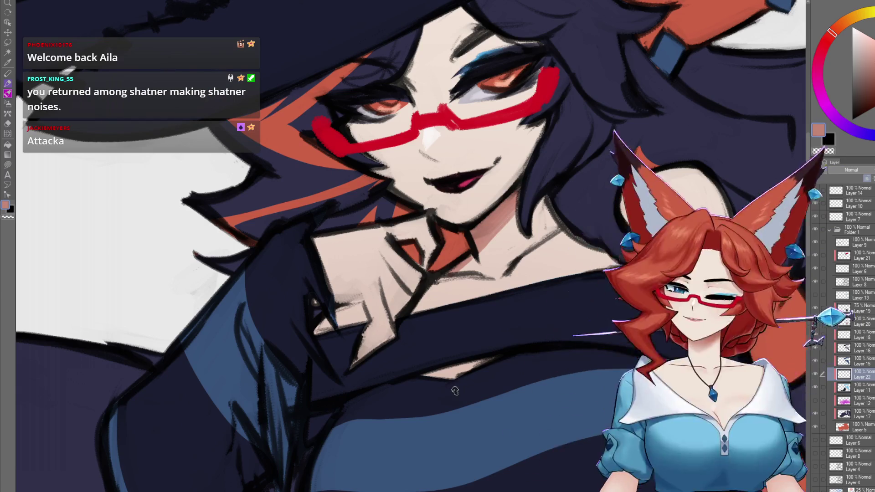
left_click_drag(467, 377, 463, 348)
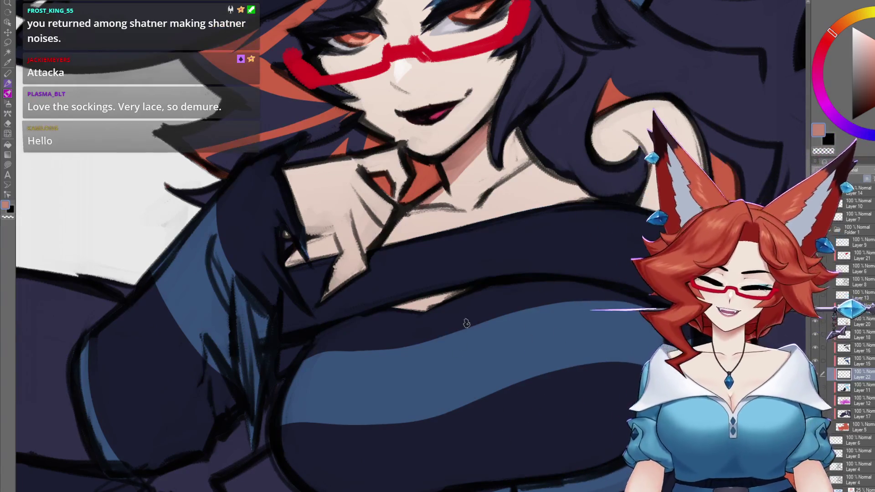
mouse_move(424, 314)
left_mouse_down()
mouse_move(464, 314)
mouse_move(503, 258)
mouse_move(486, 283)
mouse_move(494, 296)
left_mouse_up()
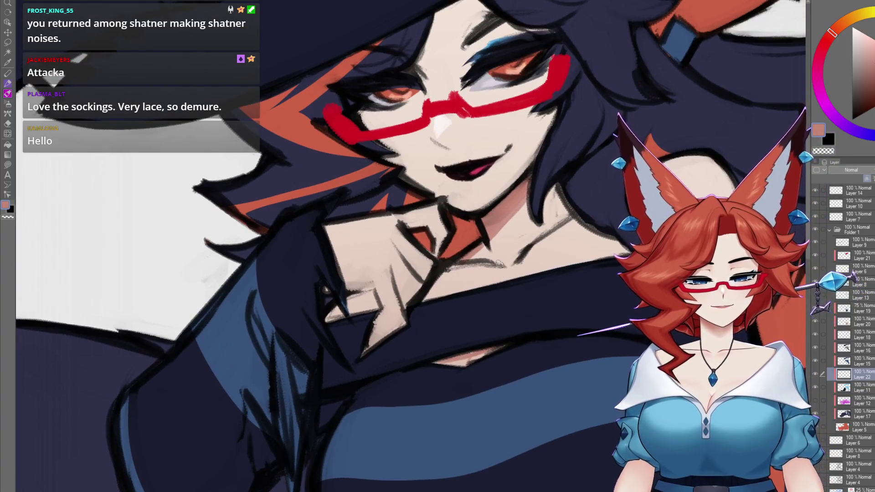
left_click_drag(505, 266, 513, 230)
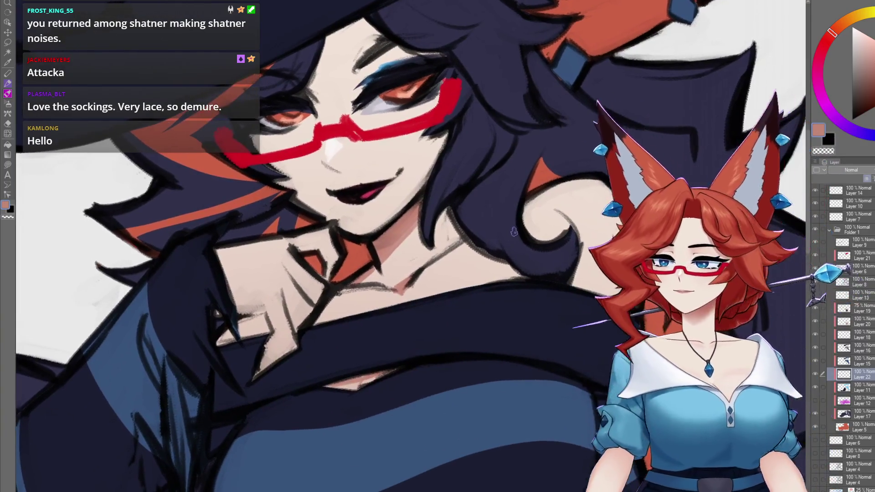
left_click_drag(519, 331, 529, 340)
key("ctrl+z")
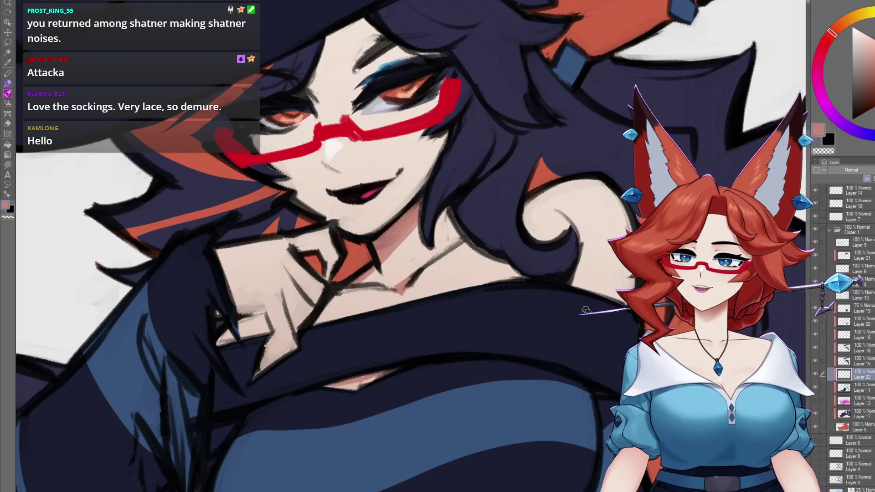
left_click_drag(621, 325, 495, 315)
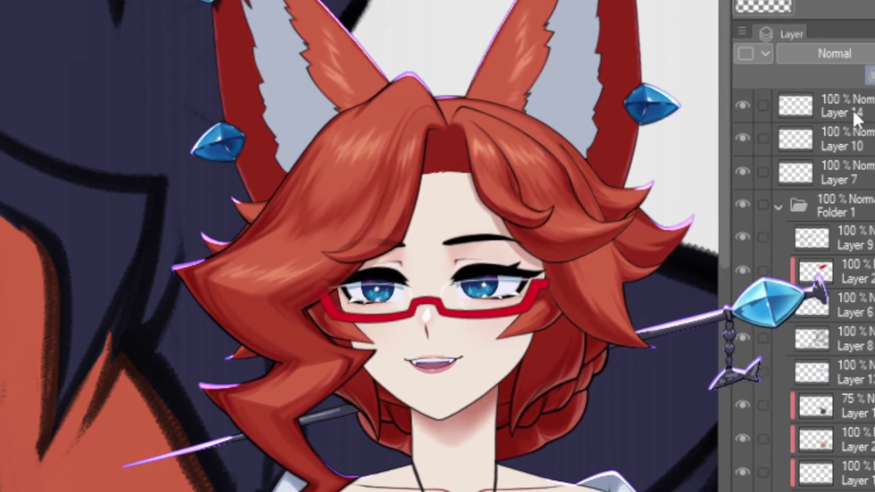
Select Layer 14 and create new Layer 23 with Ctrl+Shift+N
left_click(848, 112)
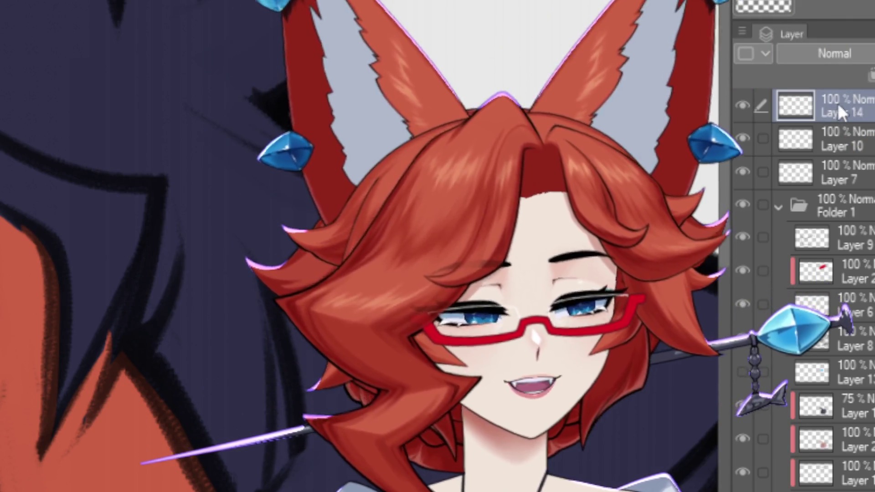
key("ctrl+shift+n")
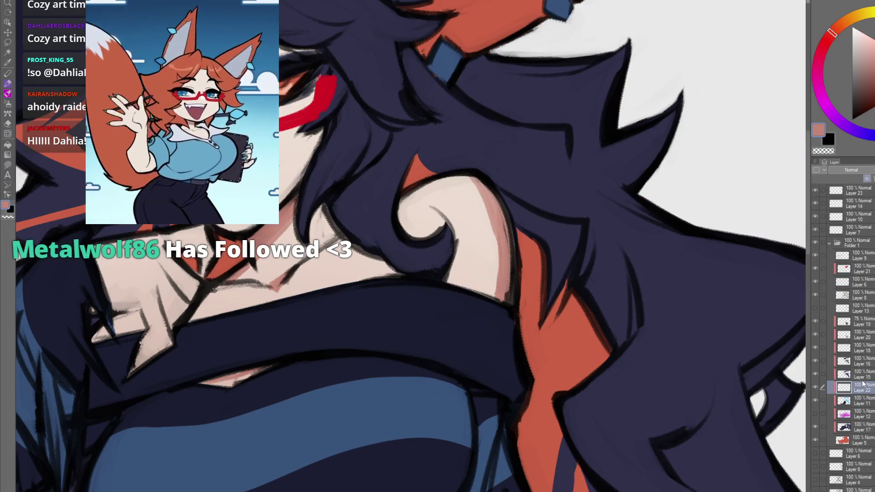
left_click_drag(456, 150, 458, 152)
key("ctrl+z")
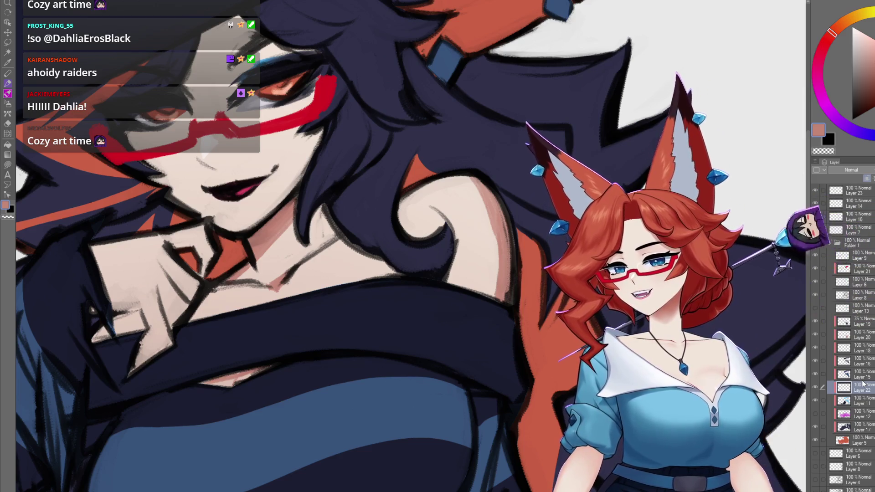
left_click_drag(435, 292, 319, 285)
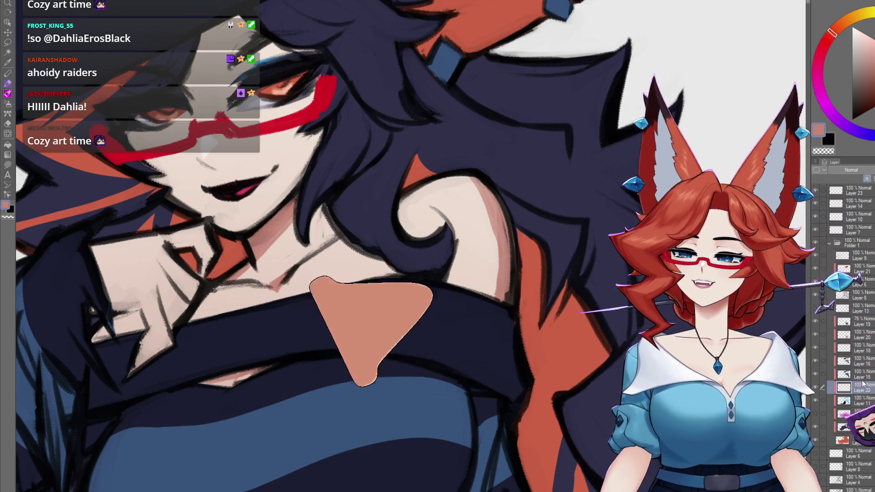
key("ctrl+z")
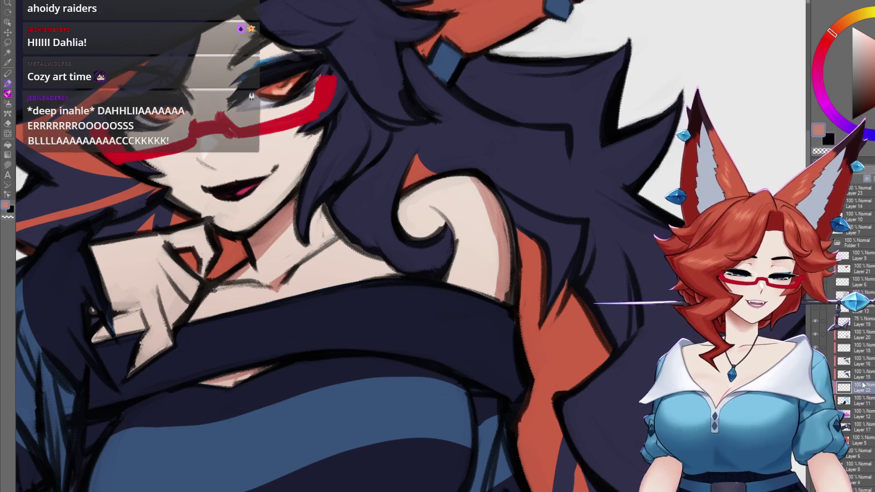
scroll(542, 439, "down", 2)
scroll(542, 438, "down", 2)
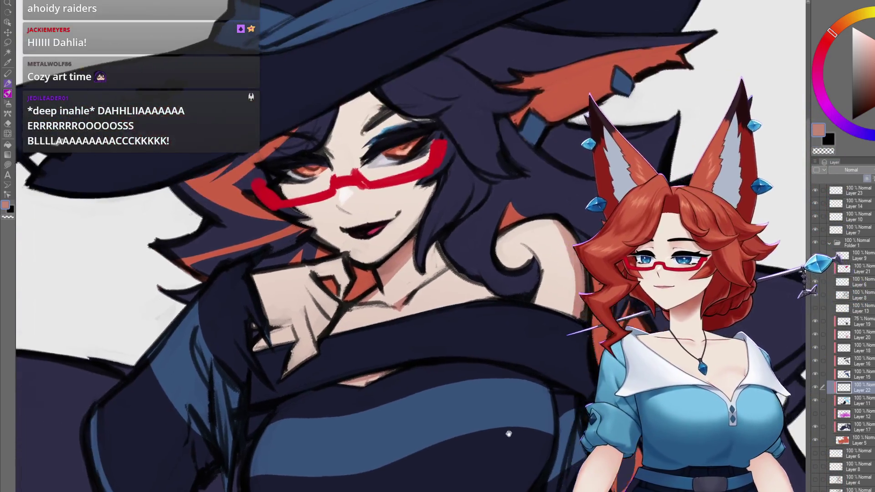
scroll(438, 434, "up", 1)
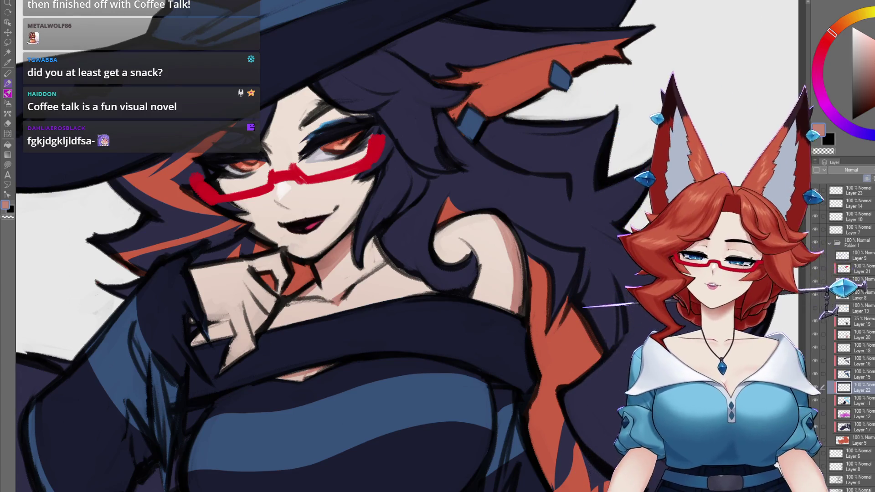
scroll(319, 274, "down", 5)
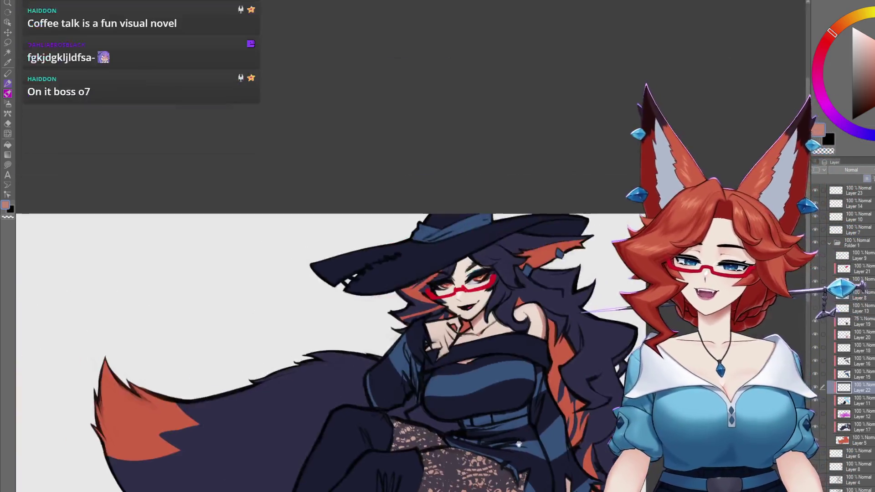
scroll(513, 413, "down", 2)
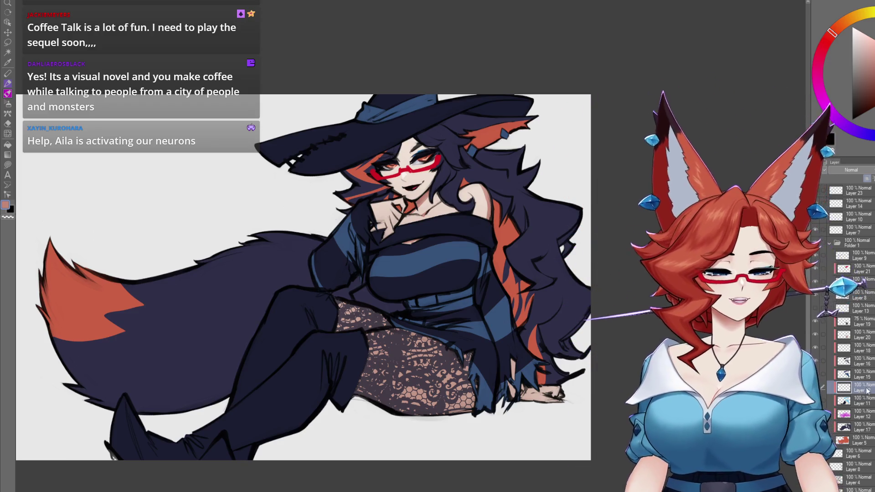
scroll(547, 345, "up", 6)
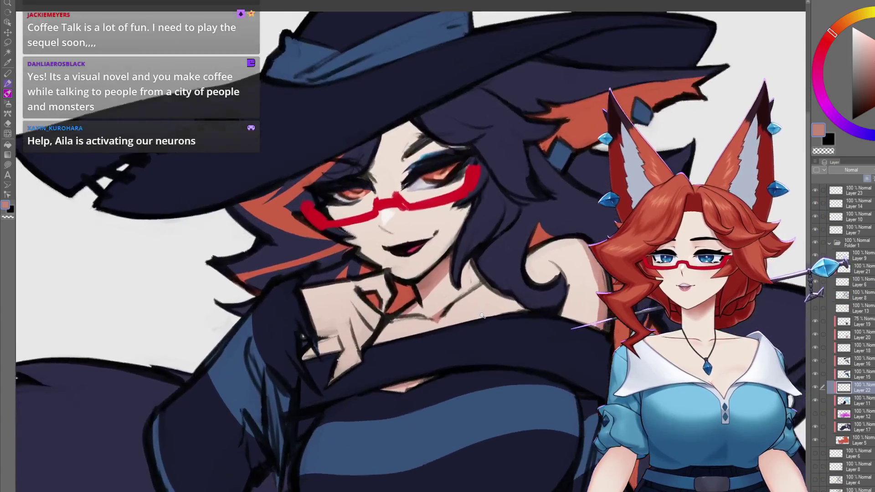
scroll(486, 316, "up", 5)
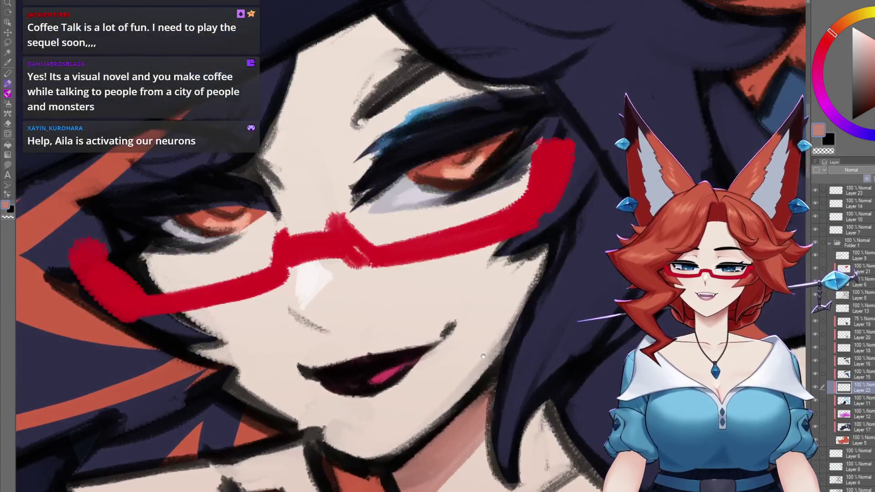
scroll(484, 366, "up", 4)
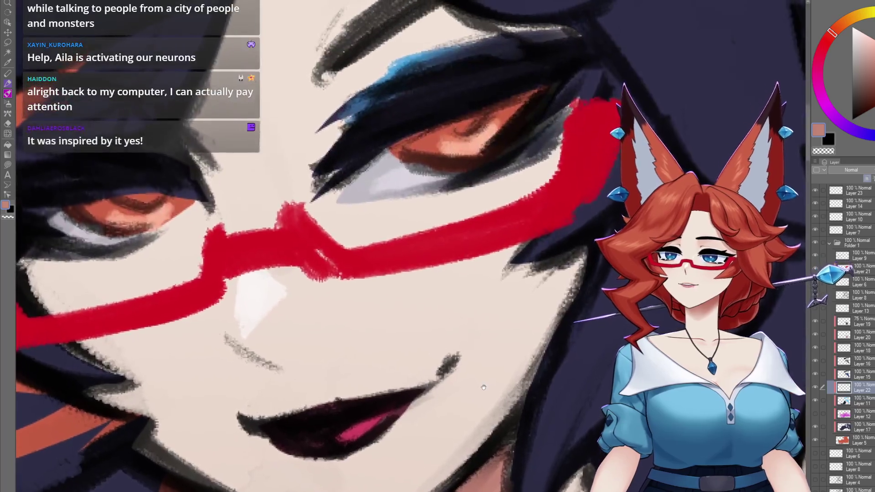
scroll(492, 405, "up", 5)
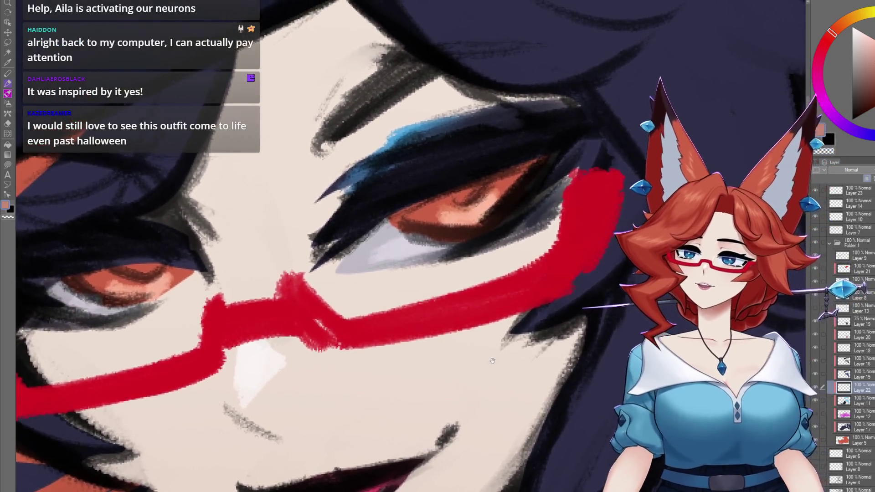
scroll(470, 366, "up", 5)
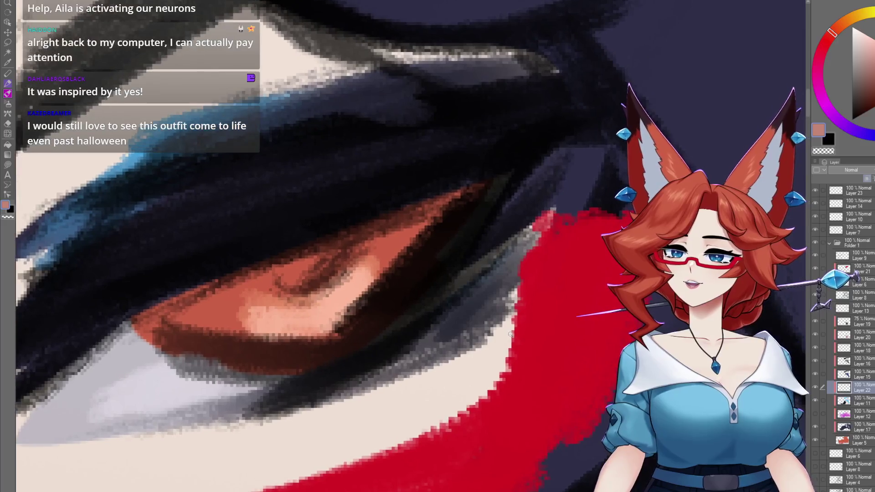
scroll(510, 335, "down", 10)
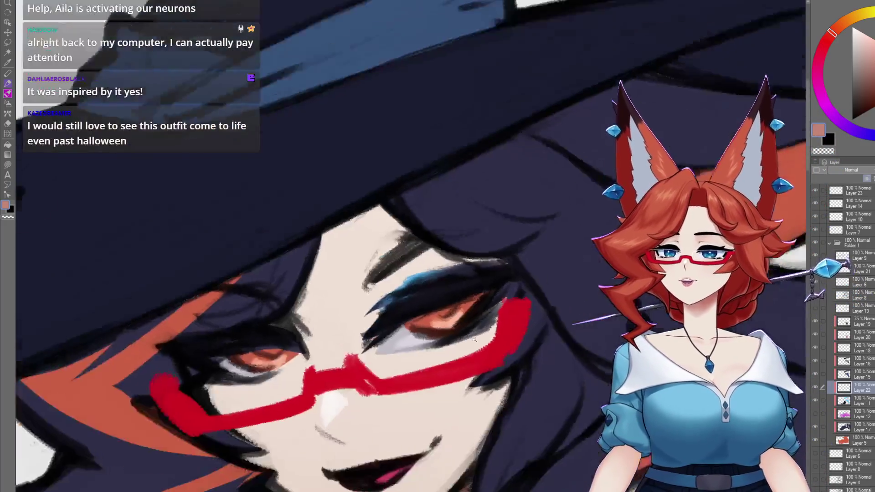
scroll(485, 440, "down", 6)
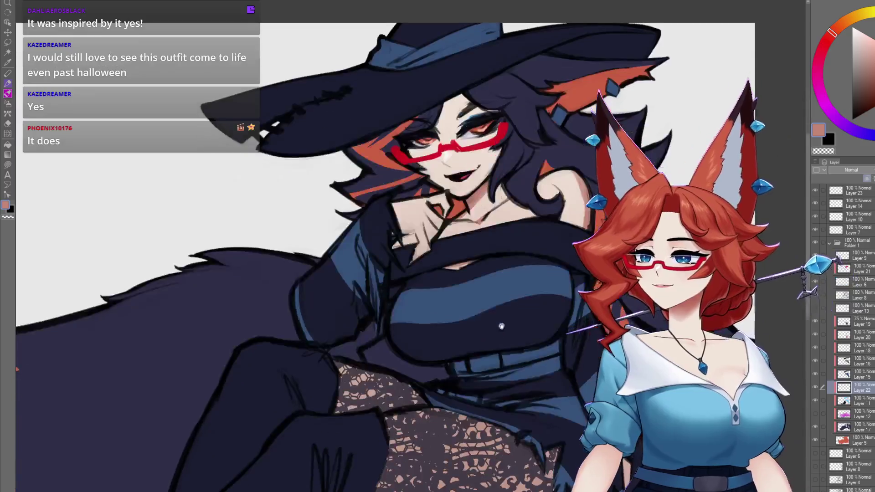
scroll(496, 390, "down", 5)
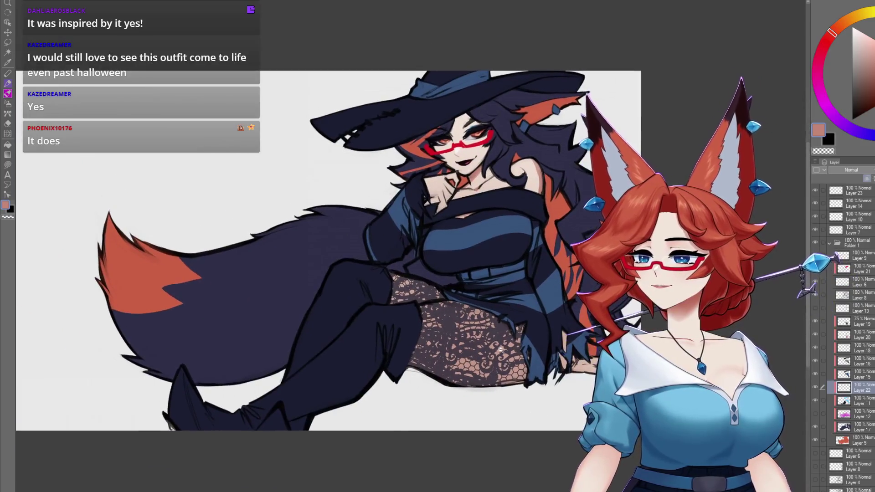
scroll(503, 341, "down", 1)
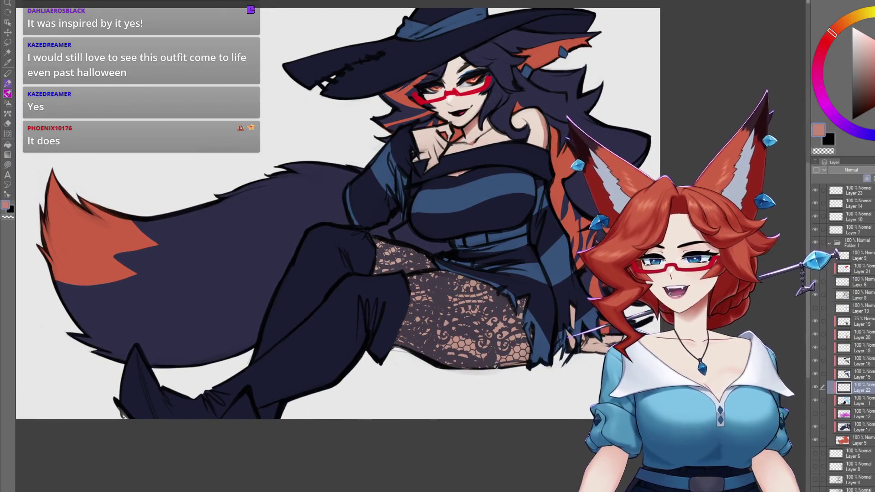
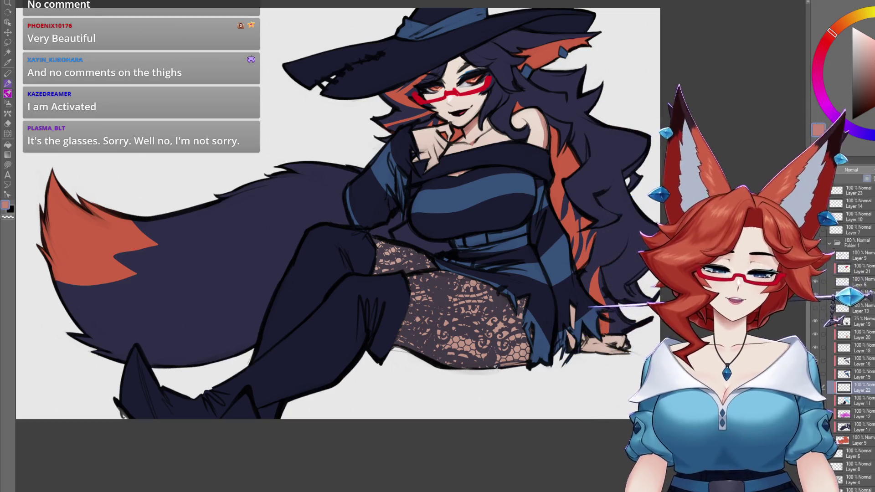
Paint a darker shadow stroke on the witch's neck
scroll(570, 408, "up", 5)
mouse_move(569, 408)
left_mouse_down()
mouse_move(561, 426)
mouse_move(570, 485)
left_mouse_up()
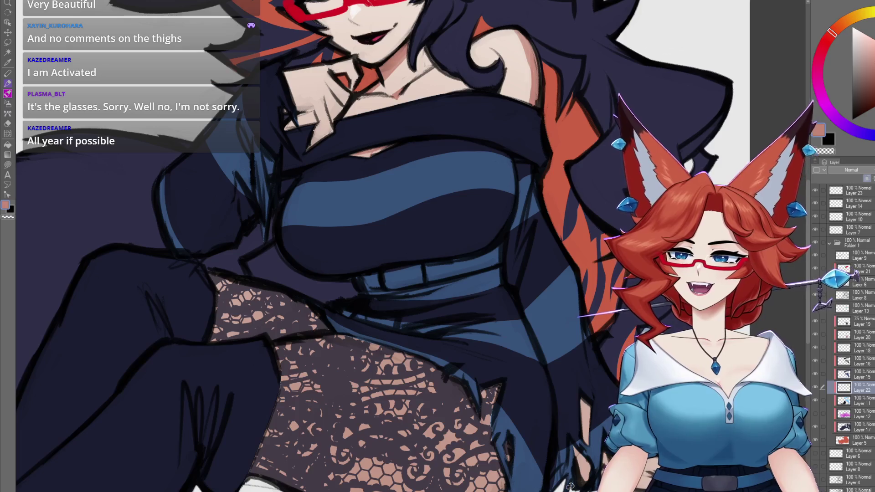
left_click_drag(538, 201, 538, 364)
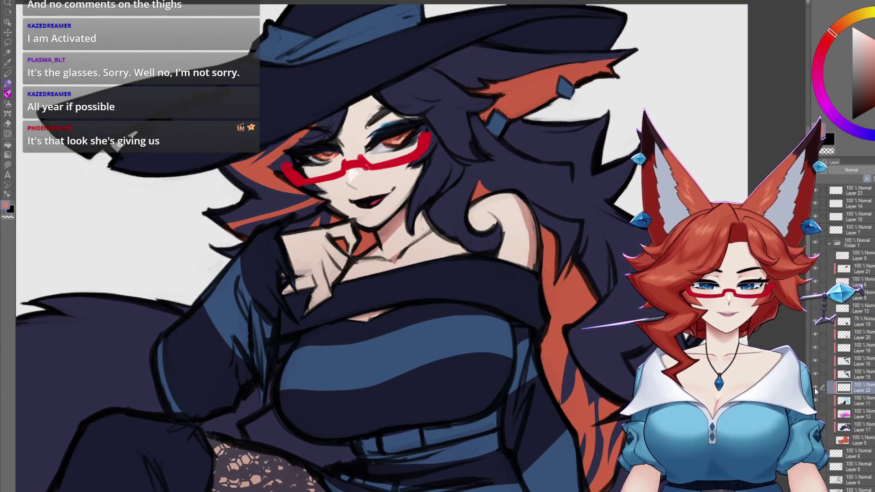
scroll(456, 123, "up", 3)
left_click_drag(509, 314, 514, 316)
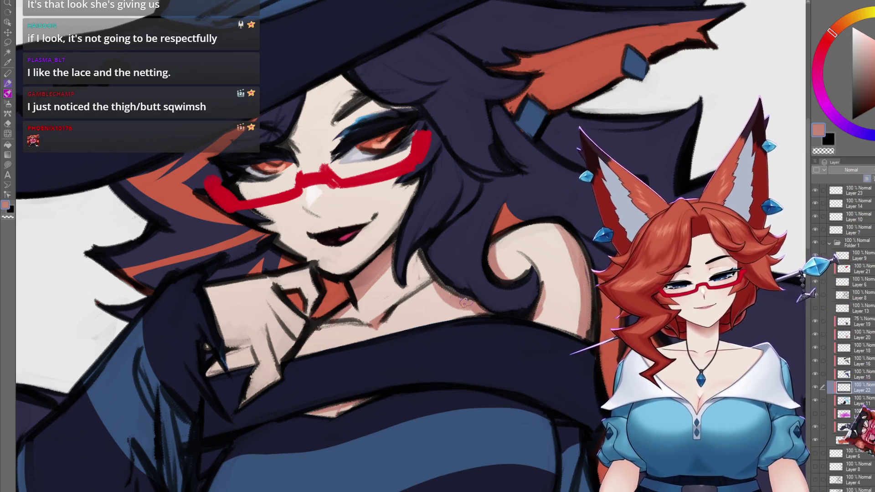
left_click_drag(424, 301, 417, 266)
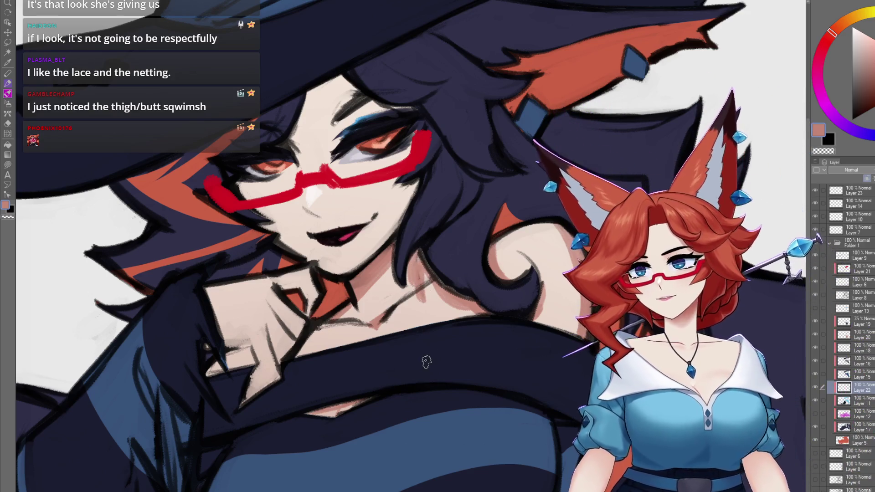
Paint dark hair strands over the forehead, rotating the canvas around the face
mouse_move(420, 351)
left_mouse_down()
mouse_move(469, 293)
mouse_move(447, 296)
left_mouse_up()
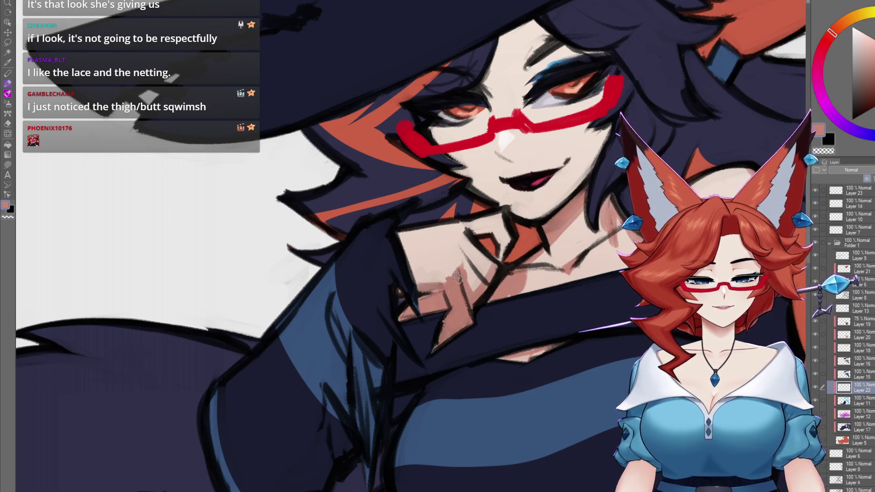
left_click_drag(443, 275, 453, 276)
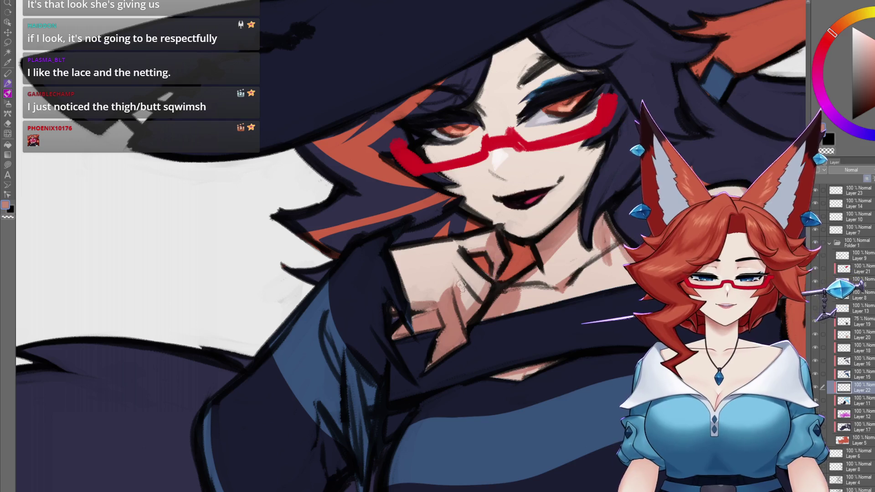
mouse_move(507, 307)
left_mouse_down()
mouse_move(442, 270)
mouse_move(469, 276)
mouse_move(524, 246)
left_mouse_up()
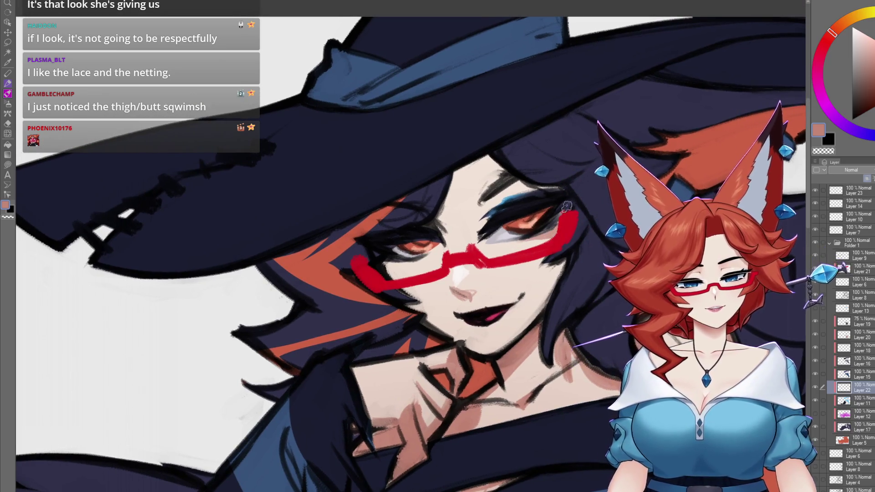
left_click_drag(567, 207, 514, 195)
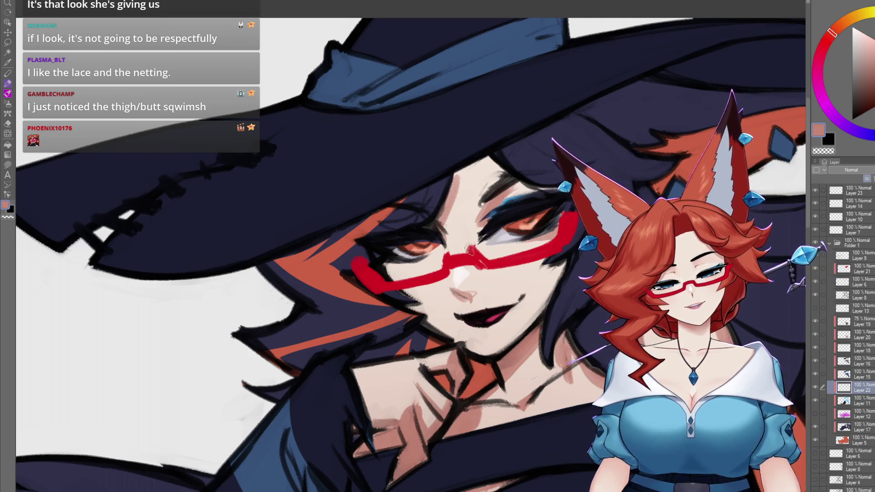
left_click_drag(471, 244, 395, 266)
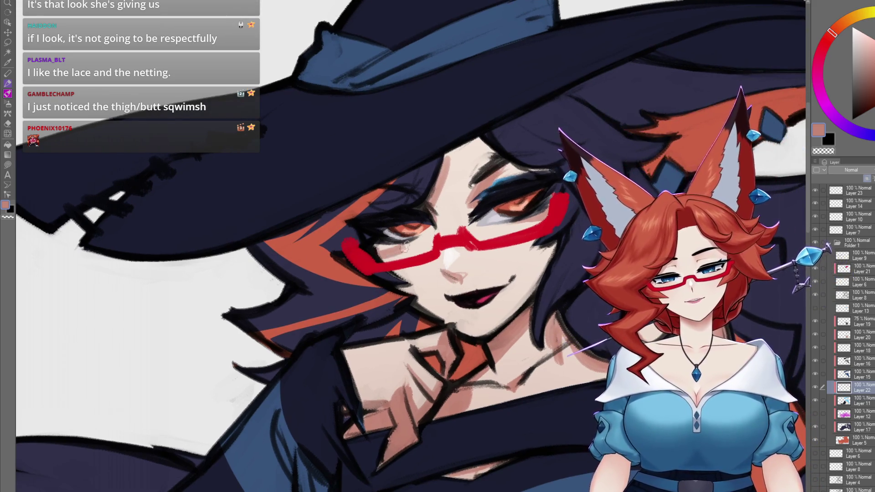
mouse_move(494, 172)
left_mouse_down()
mouse_move(461, 150)
mouse_move(444, 155)
left_mouse_up()
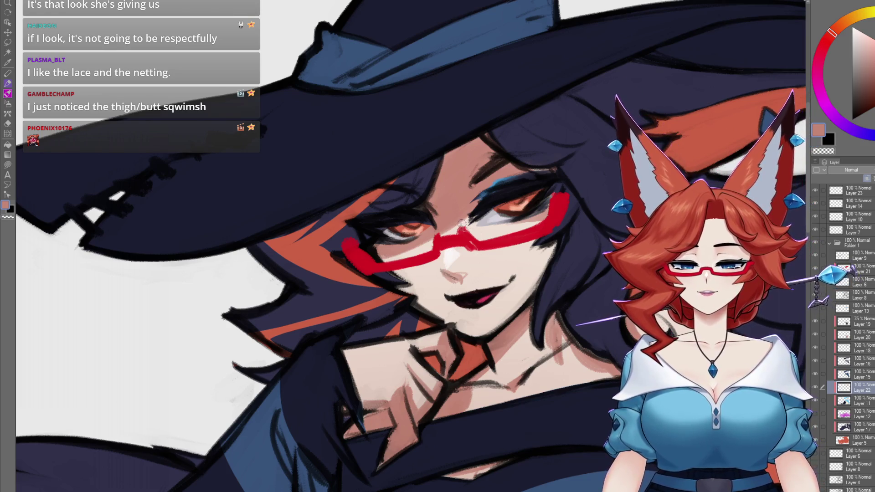
left_click_drag(465, 267, 476, 278)
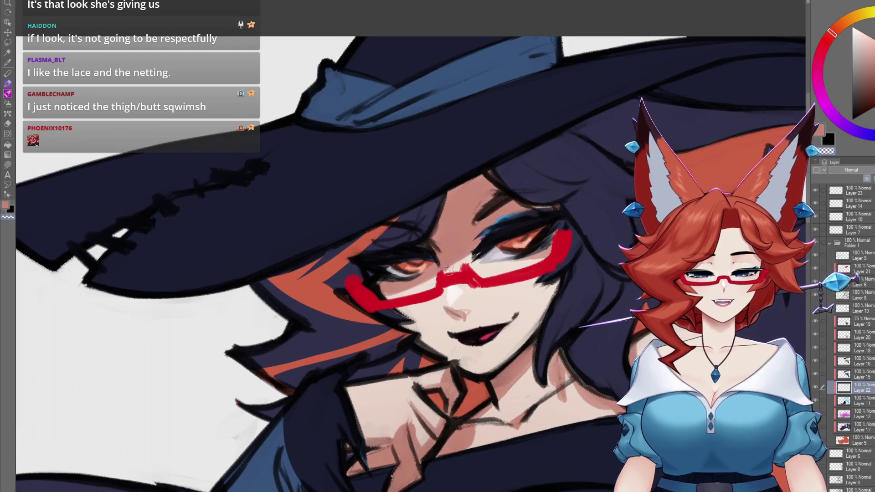
left_click_drag(528, 274, 497, 276)
mouse_move(542, 246)
left_mouse_down()
mouse_move(501, 279)
mouse_move(407, 295)
left_mouse_up()
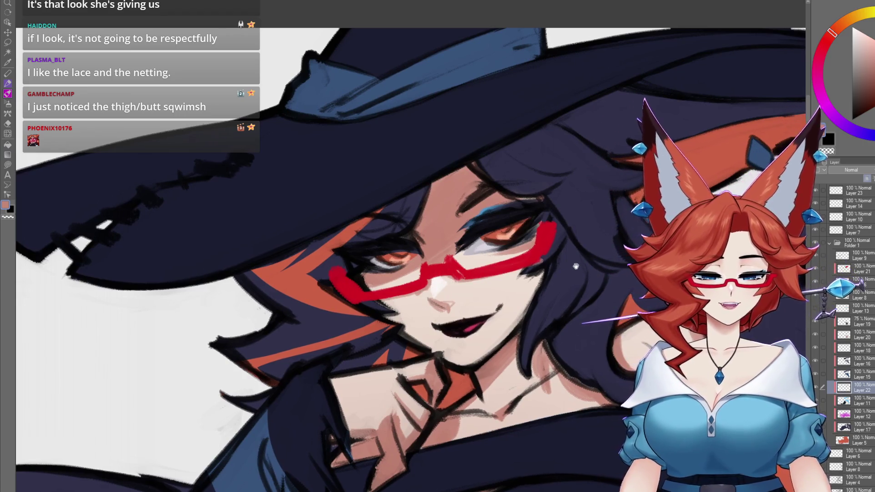
left_click_drag(577, 267, 525, 273)
left_click_drag(506, 321, 458, 345)
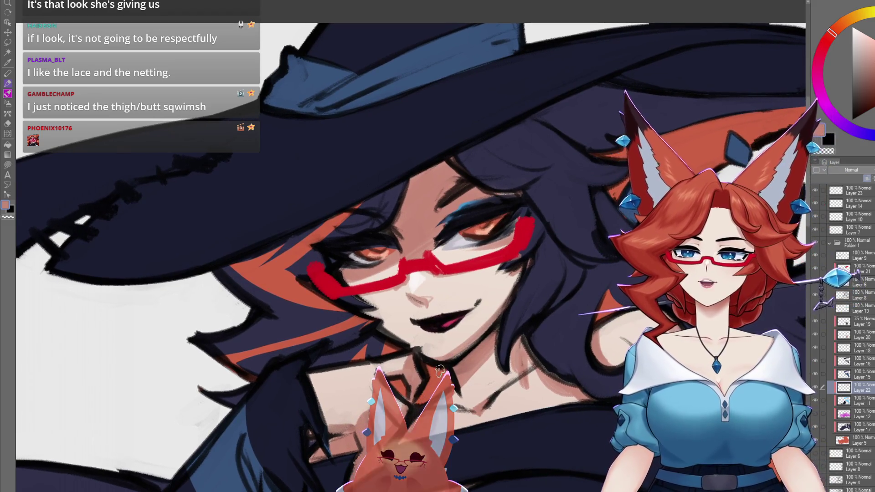
left_click_drag(439, 374, 456, 349)
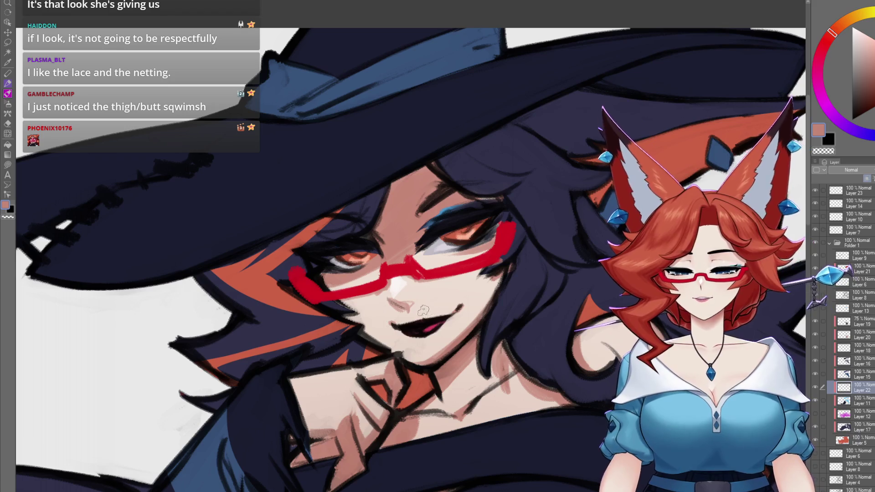
left_click_drag(349, 315, 344, 292)
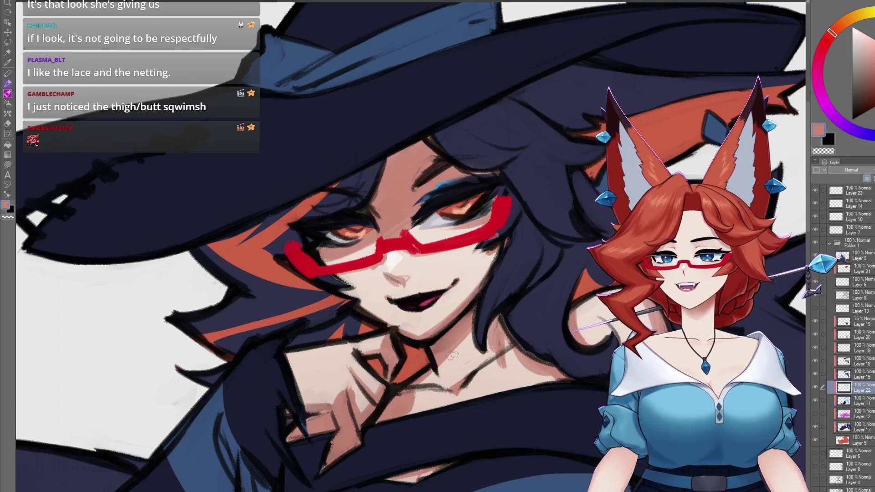
scroll(524, 377, "down", 3)
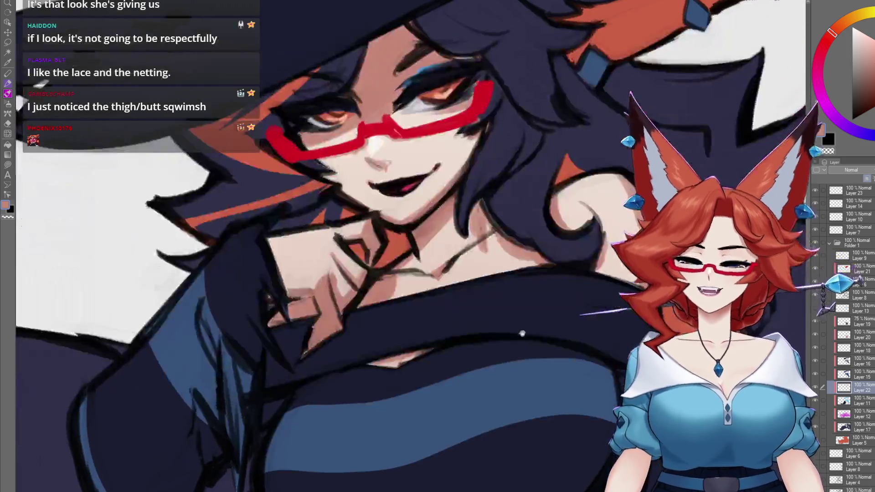
Select Layer 20 and set its blending mode to Multiply
scroll(536, 378, "down", 6)
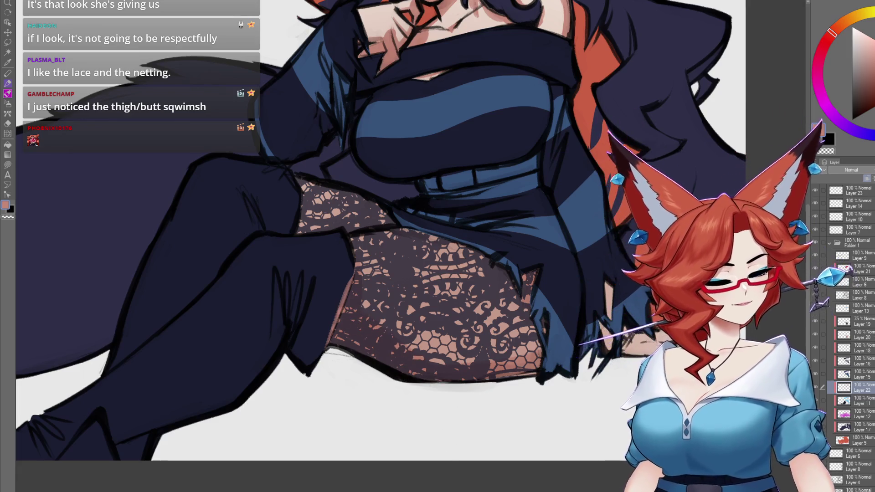
left_click(852, 335)
left_click(816, 335)
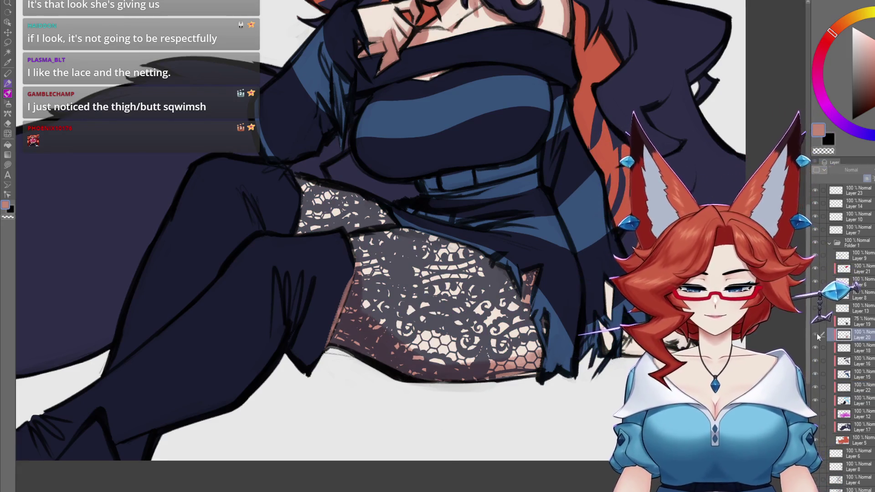
left_click(817, 333)
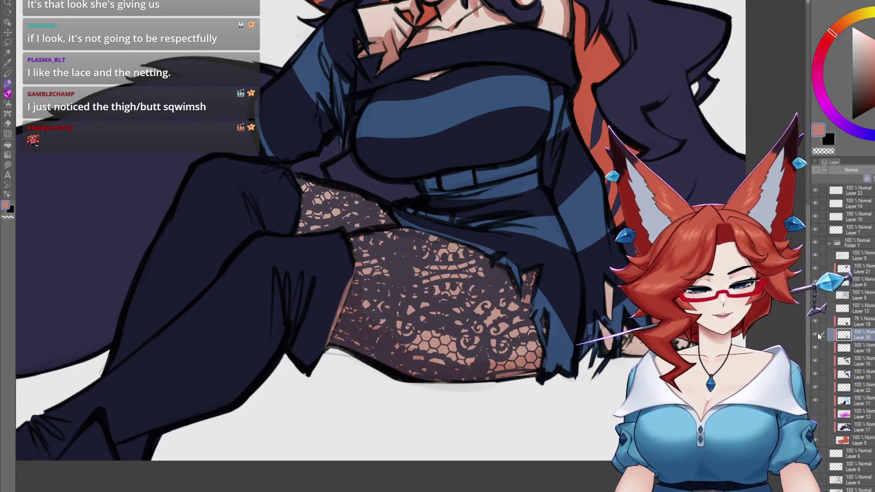
left_click(852, 170)
left_click(852, 189)
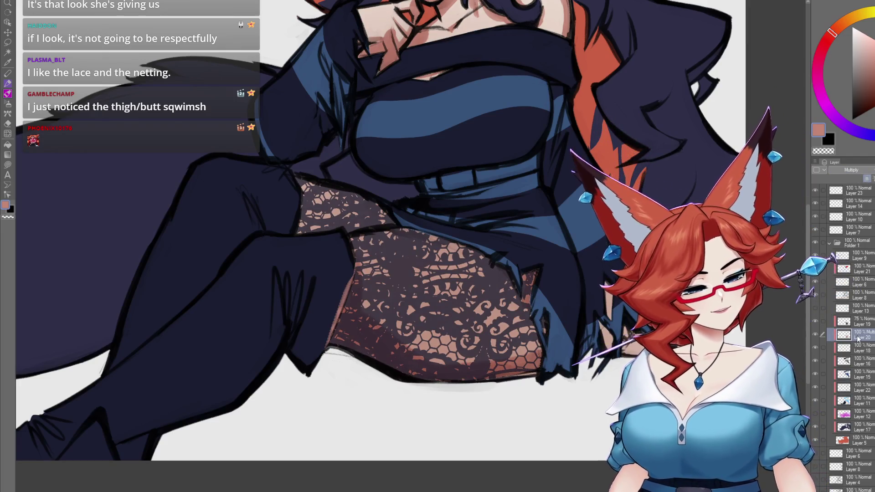
Hide and show Layer 20 to compare the lace, then make Layer 22 active
left_click_drag(625, 356, 537, 375)
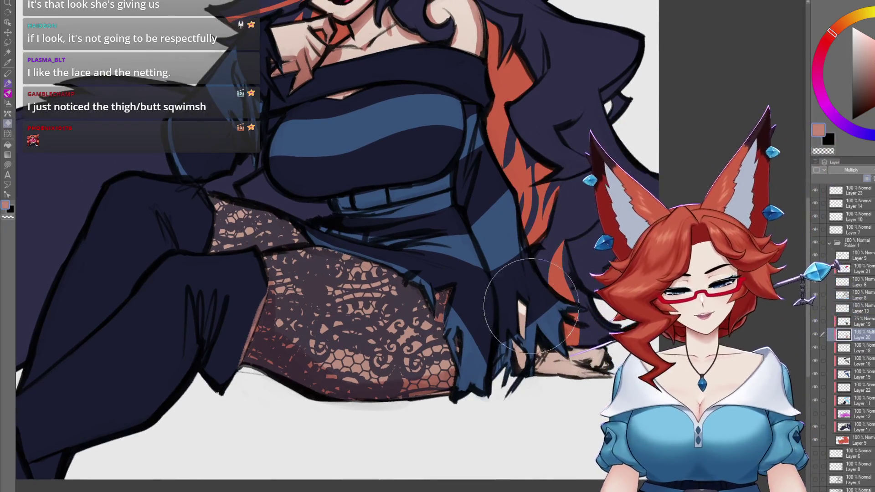
mouse_move(533, 255)
left_mouse_down()
mouse_move(584, 365)
mouse_move(607, 374)
mouse_move(610, 386)
left_mouse_up()
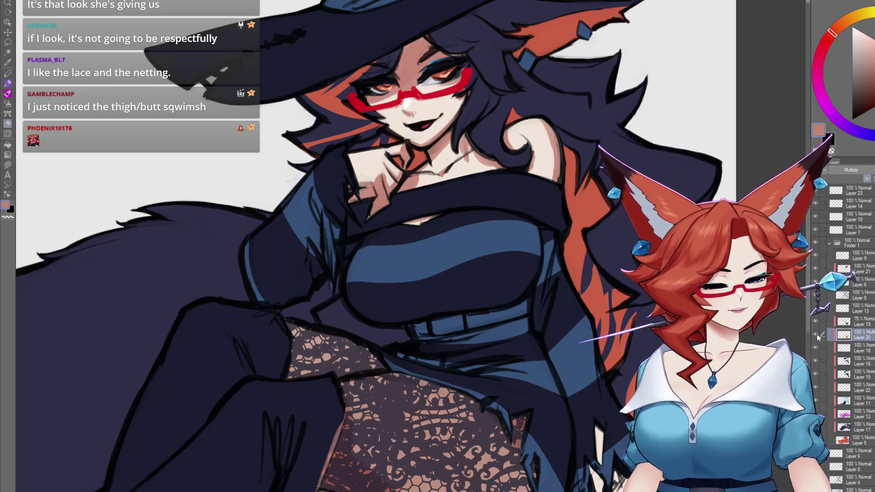
left_click(815, 335)
left_click(816, 335)
left_click(814, 336)
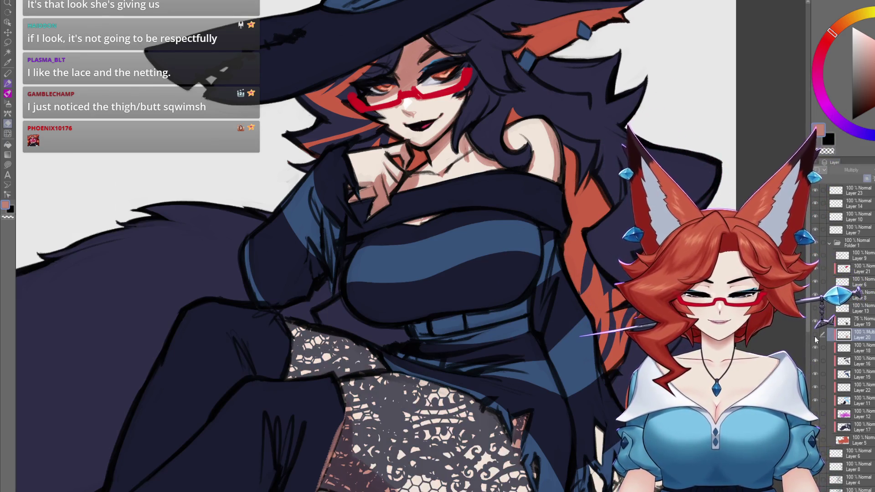
left_click(814, 337)
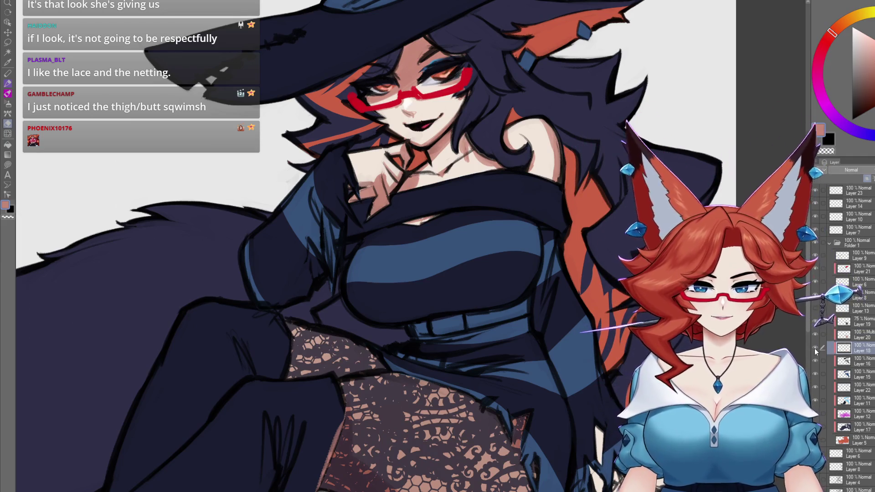
left_click(857, 388)
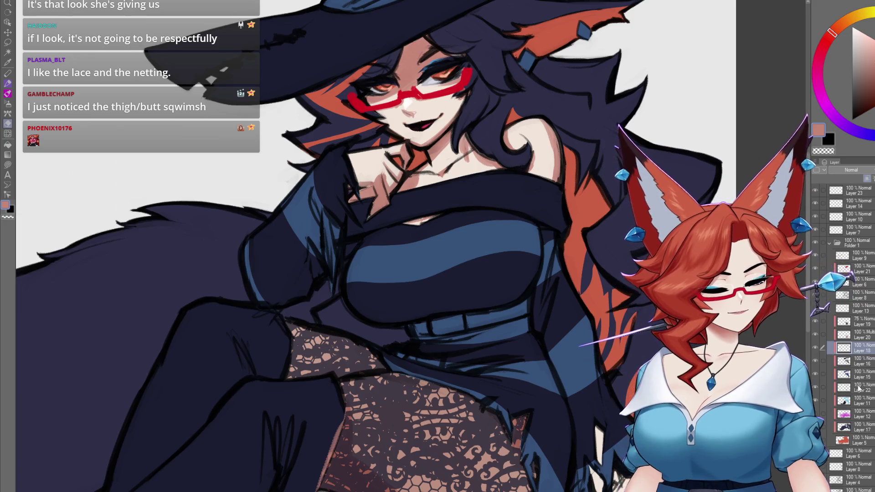
left_click_drag(497, 479, 483, 374)
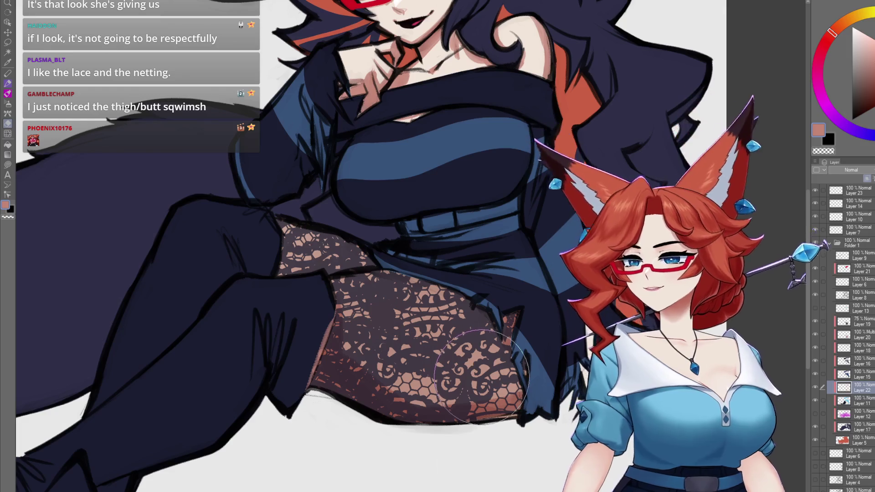
scroll(393, 310, "up", 3)
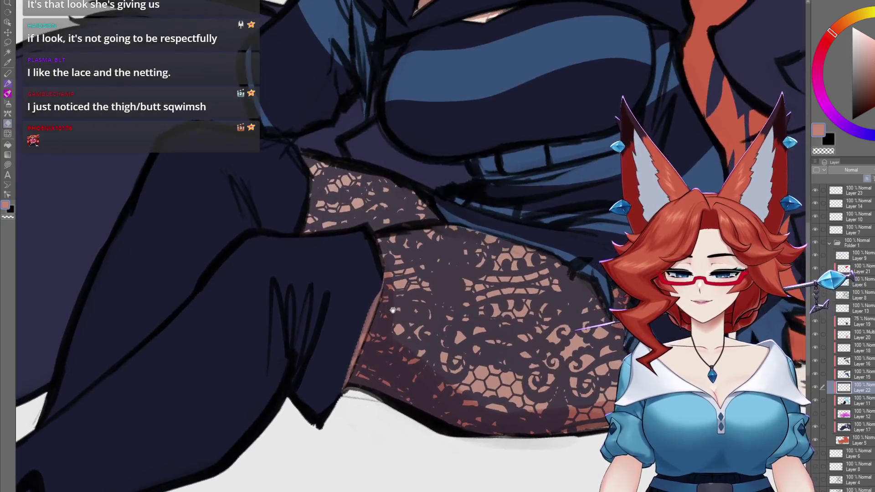
left_click_drag(393, 310, 378, 312)
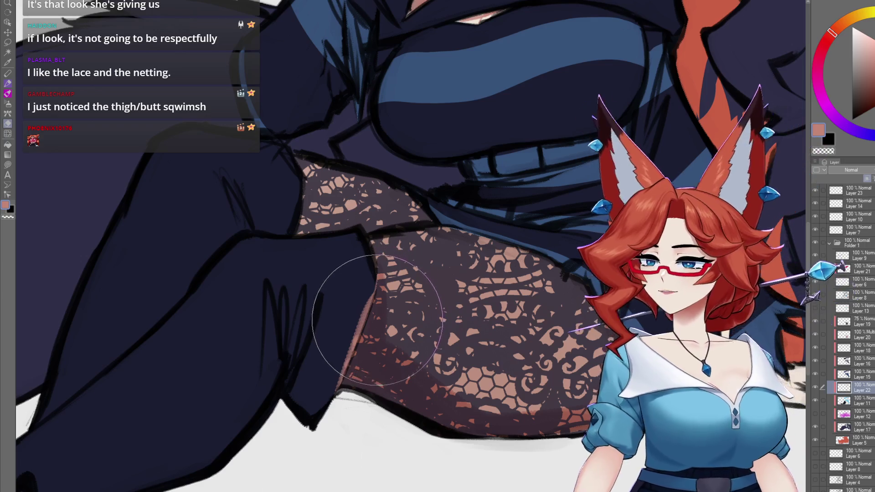
key("bracketleft")
key("bracketleft")
key("bracketleft")
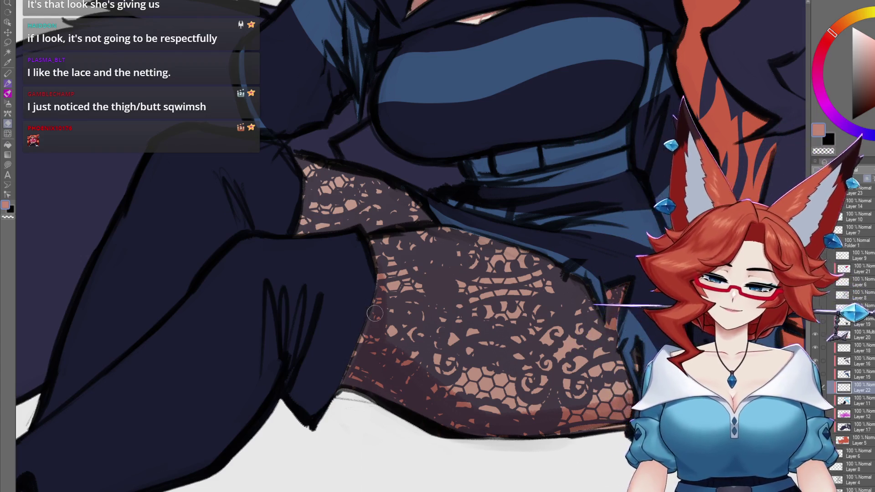
left_click_drag(740, 379, 458, 386)
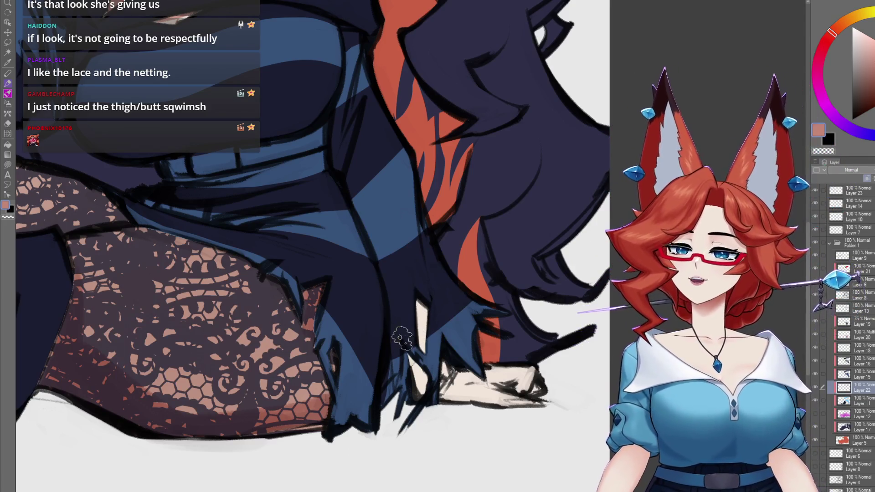
scroll(394, 363, "up", 10)
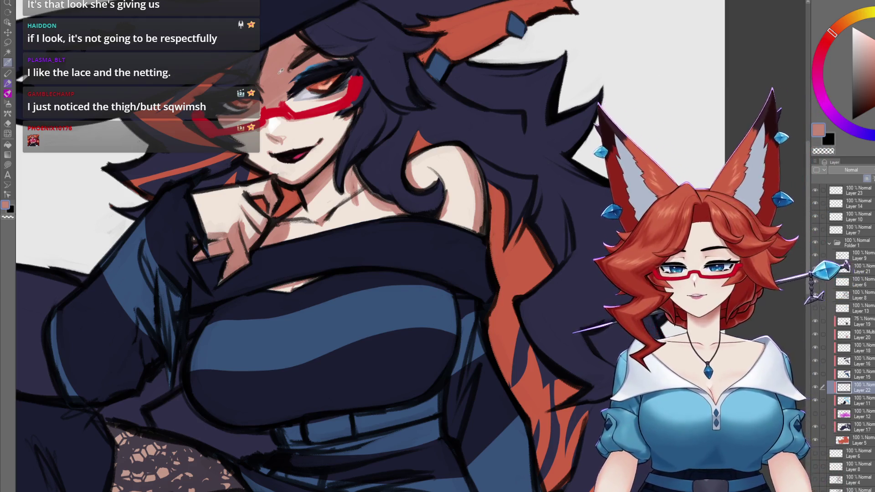
Make Layer 18 active and briefly hide it to compare the eye colouring
scroll(562, 273, "down", 10)
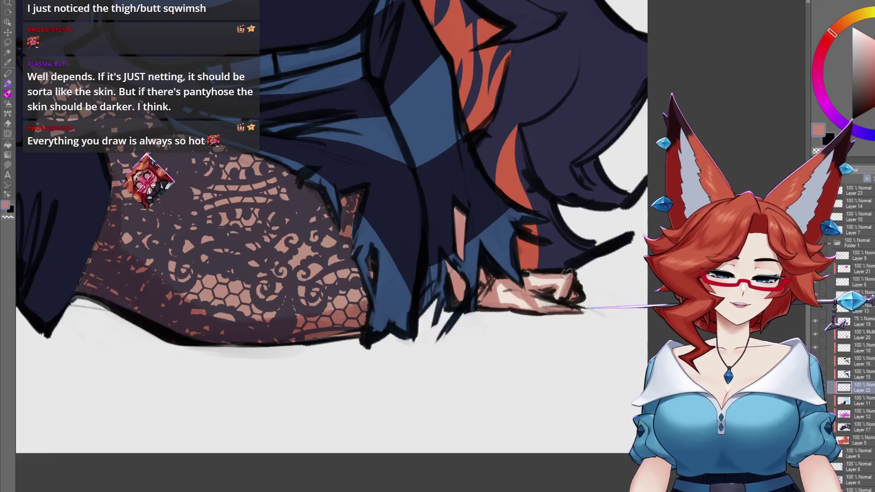
scroll(562, 273, "down", 5)
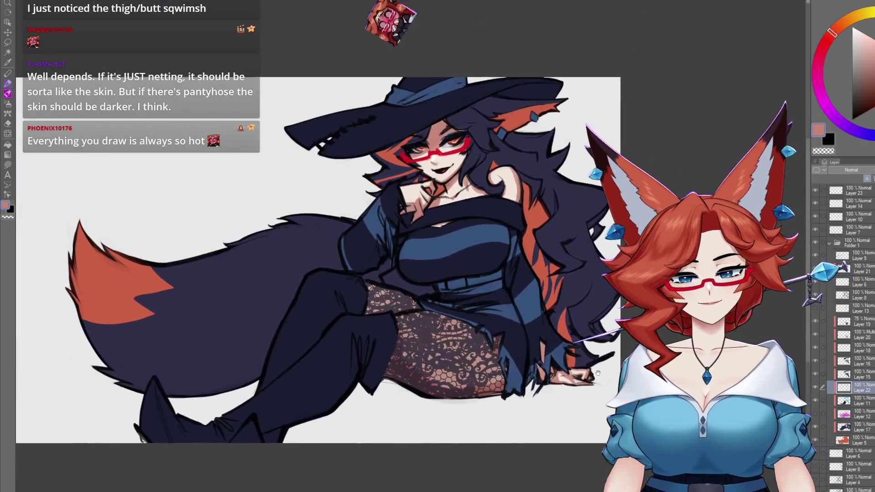
scroll(598, 373, "down", 5)
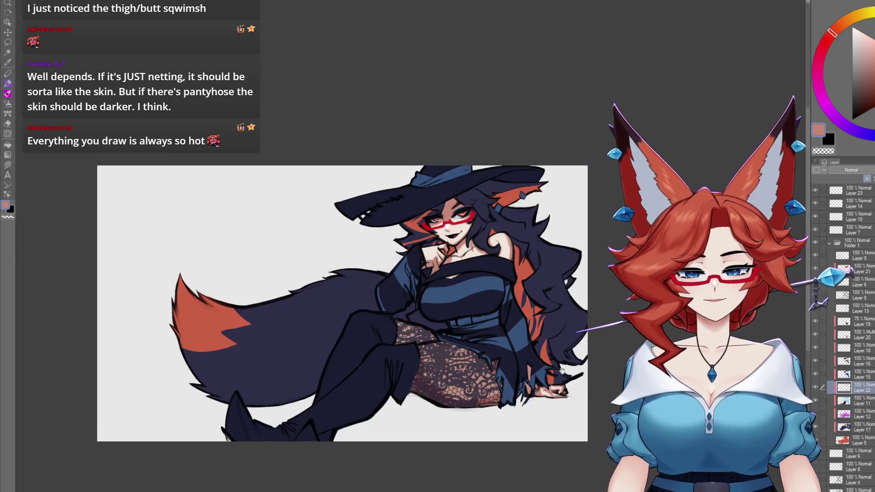
scroll(467, 296, "up", 10)
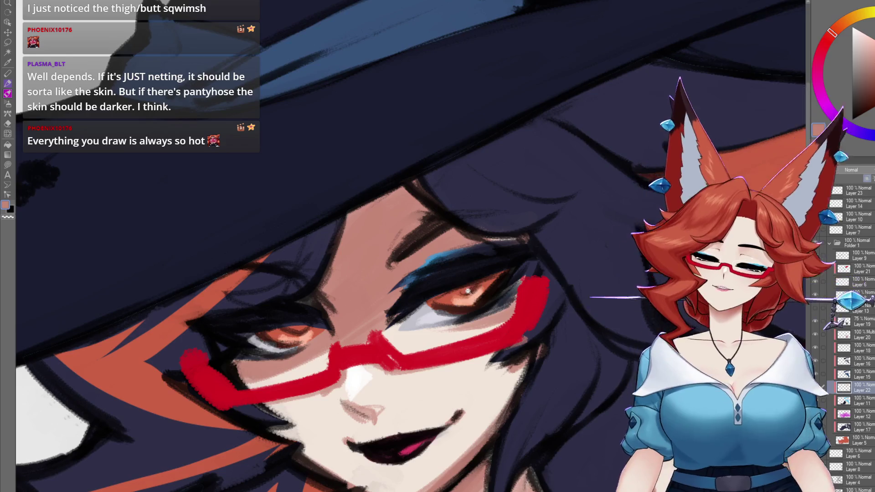
scroll(468, 292, "up", 2)
scroll(483, 280, "up", 1)
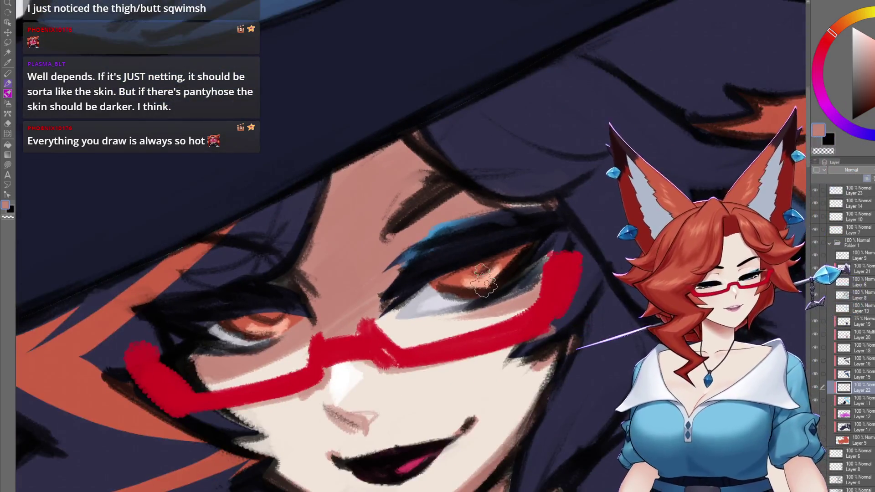
left_click(491, 273, "ctrl")
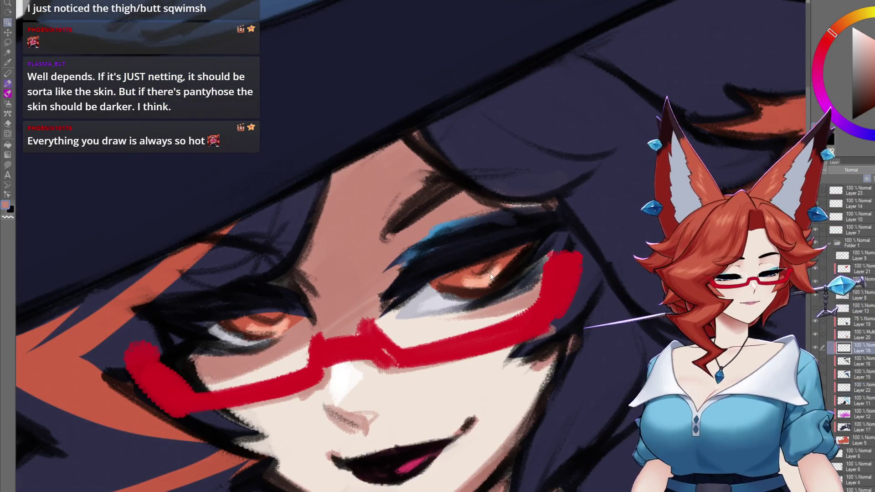
left_click(816, 349)
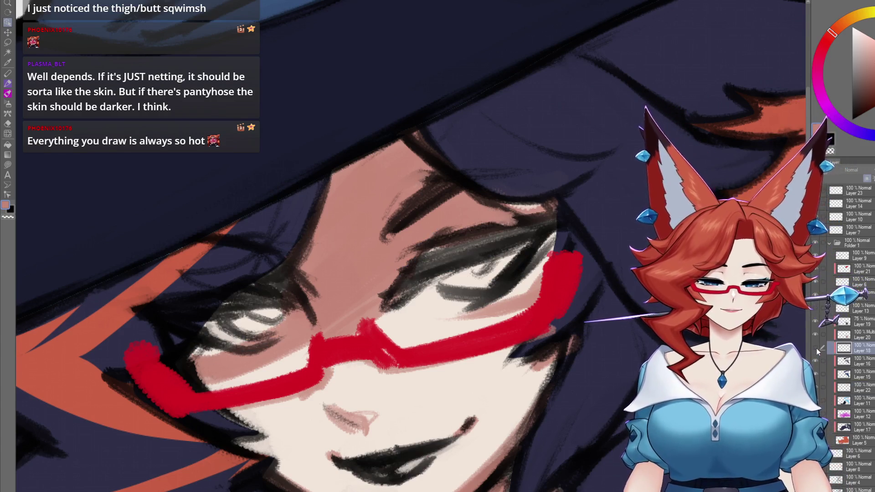
left_click(816, 347)
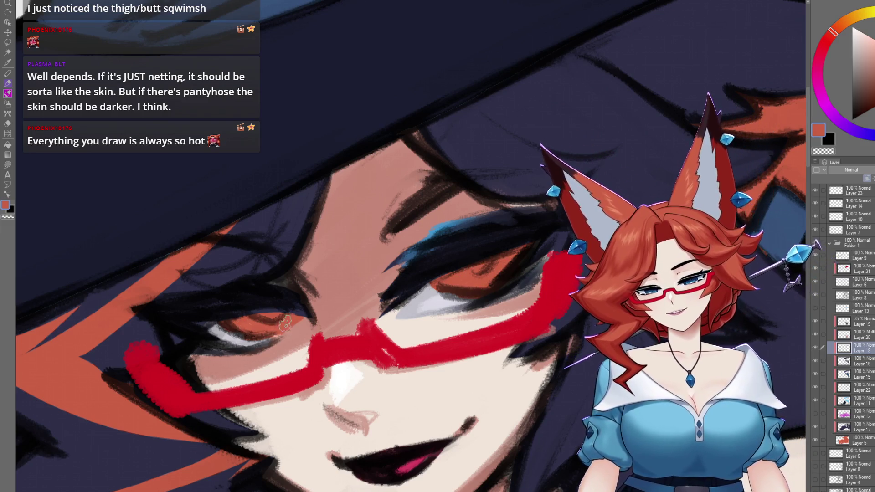
Choose a light peach colour and brush highlights into the orange eyes
left_click(843, 24)
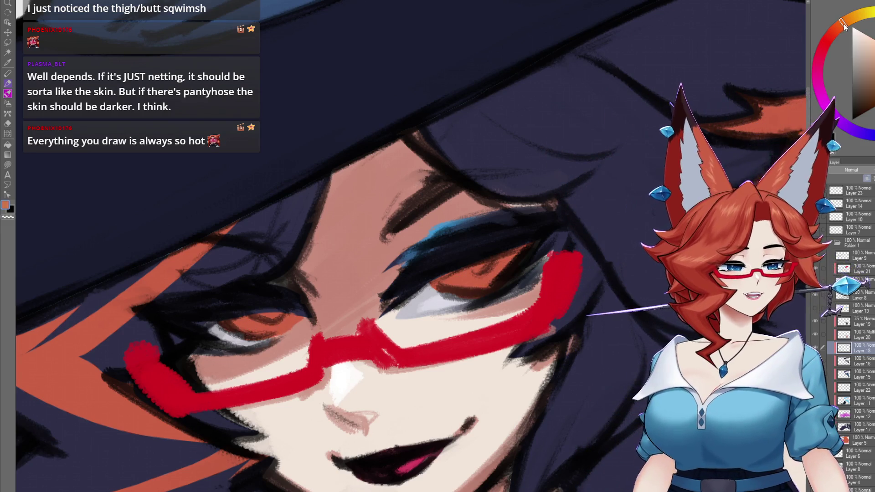
left_click(320, 196, "alt")
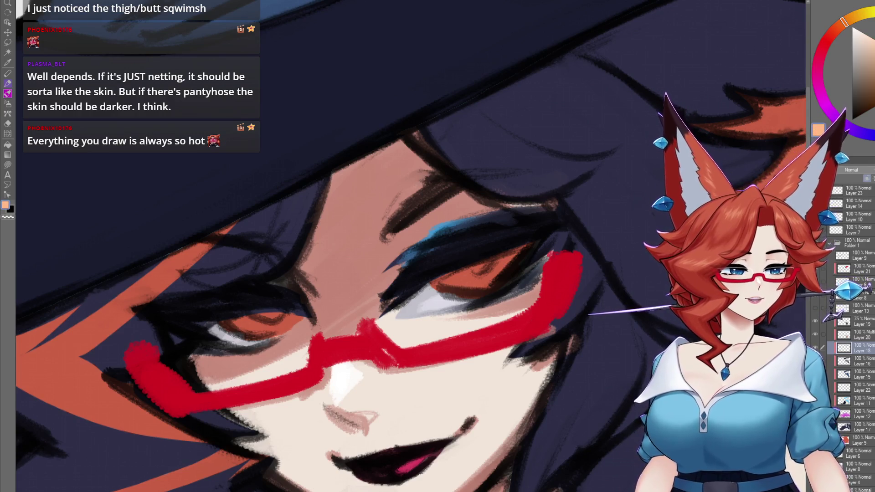
mouse_move(464, 283)
left_mouse_down()
mouse_move(485, 279)
mouse_move(472, 286)
left_mouse_up()
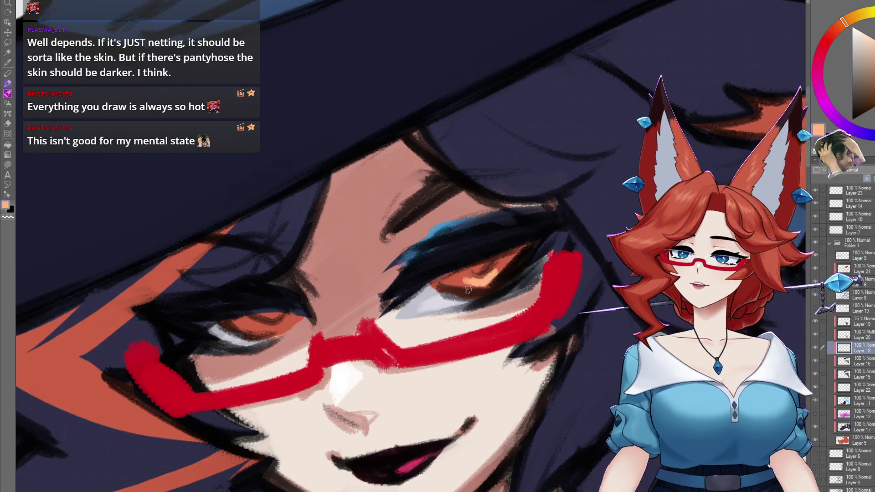
left_click_drag(258, 330, 271, 327)
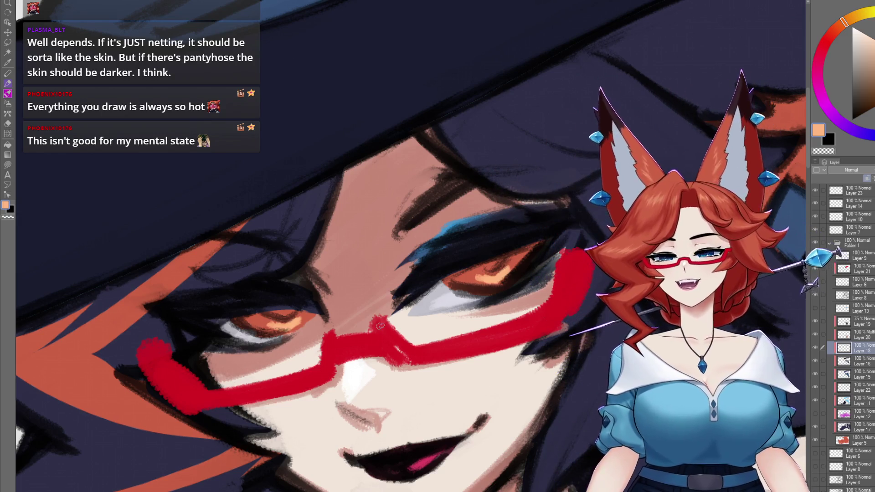
scroll(510, 320, "down", 3)
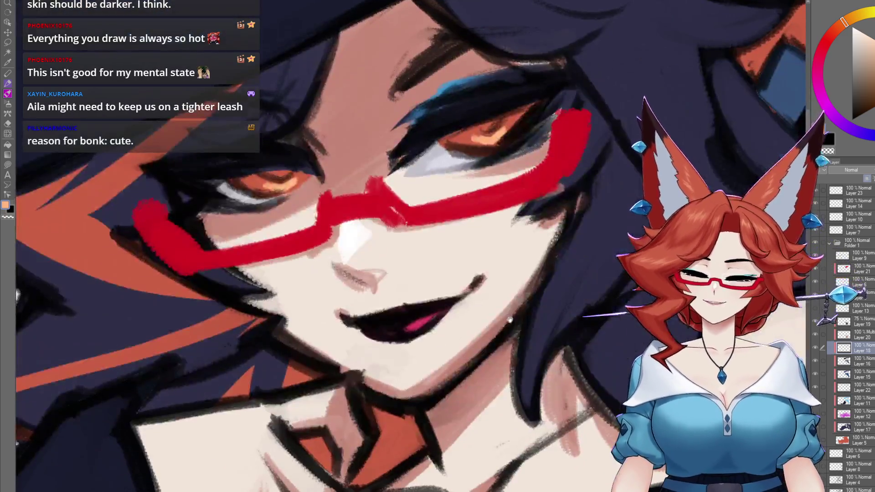
left_click_drag(510, 321, 506, 349)
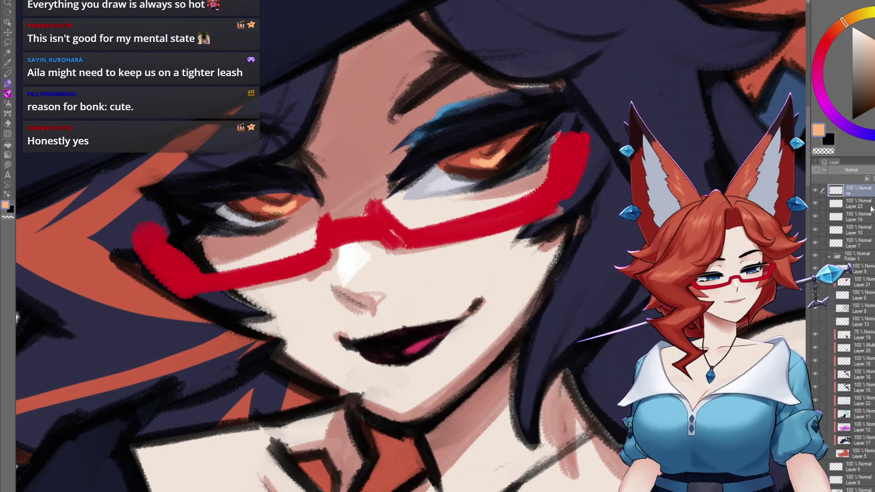
Paint white catchlights in the eyes, a tiny fang, a lip shine and a glint on the glasses
left_click_drag(436, 335, 451, 324)
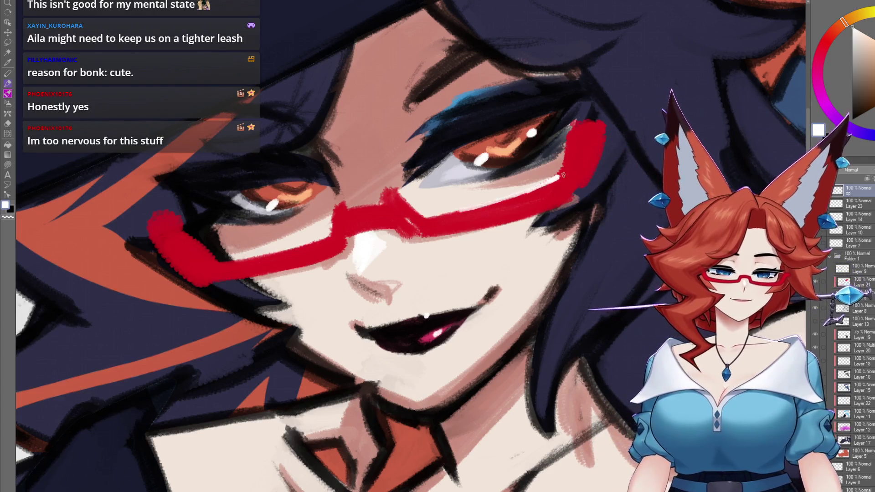
left_click_drag(564, 174, 560, 228)
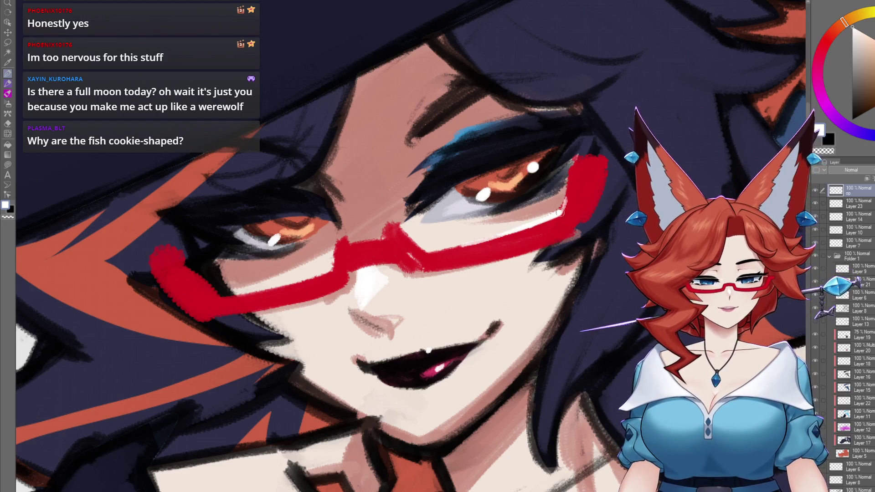
left_click_drag(489, 290, 507, 273)
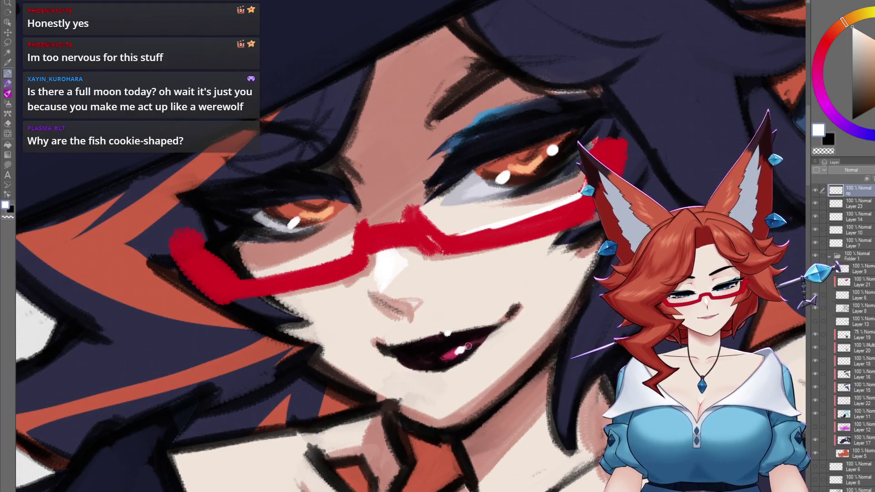
left_click_drag(453, 357, 462, 360)
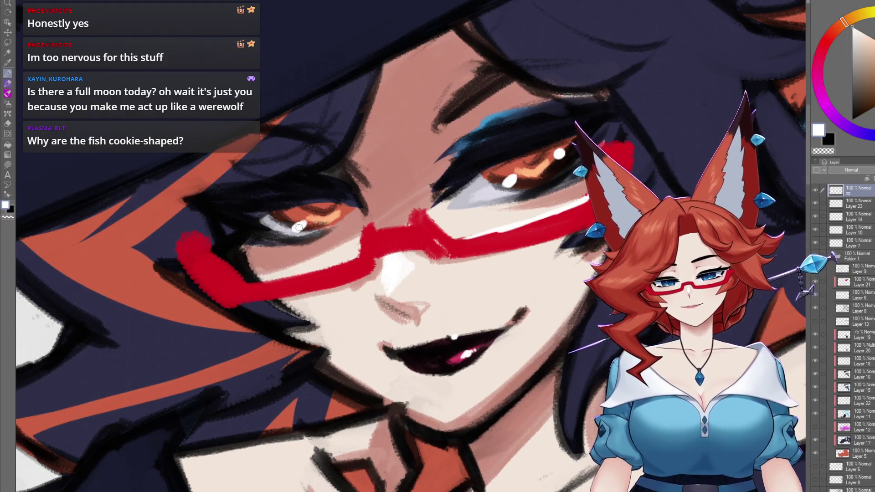
left_click_drag(527, 275, 542, 323)
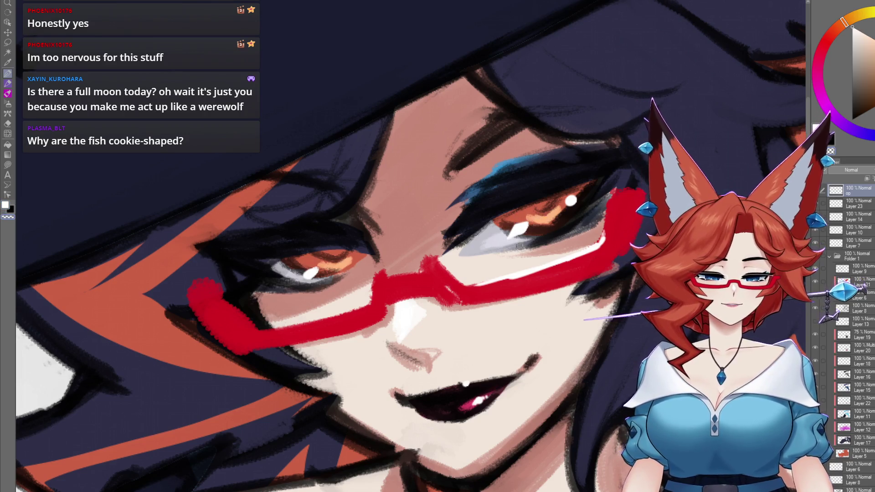
left_click_drag(522, 223, 598, 239)
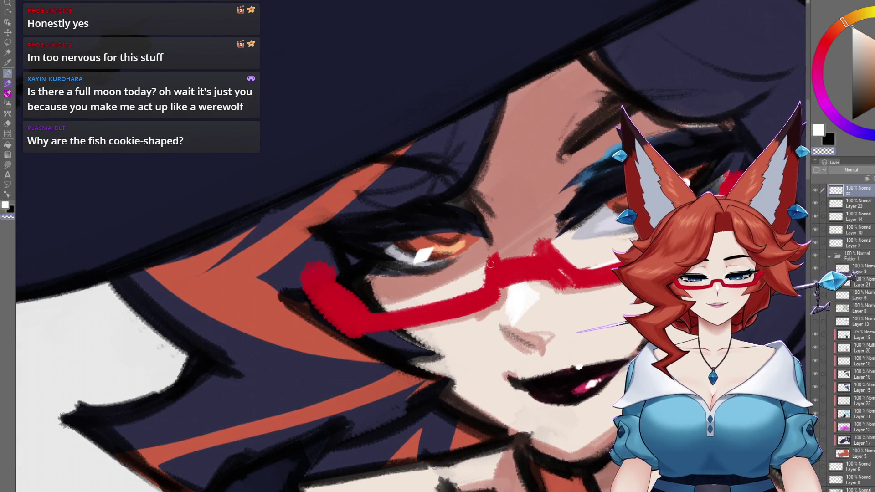
scroll(487, 262, "down", 6)
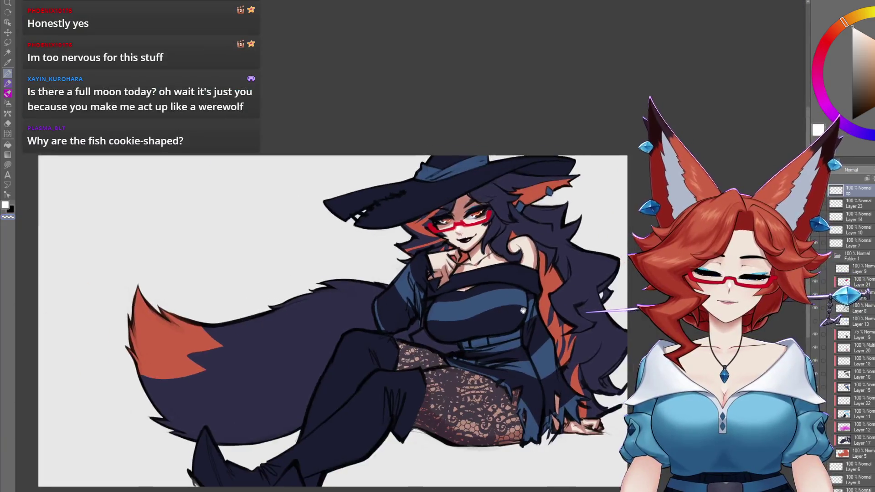
scroll(524, 310, "up", 4)
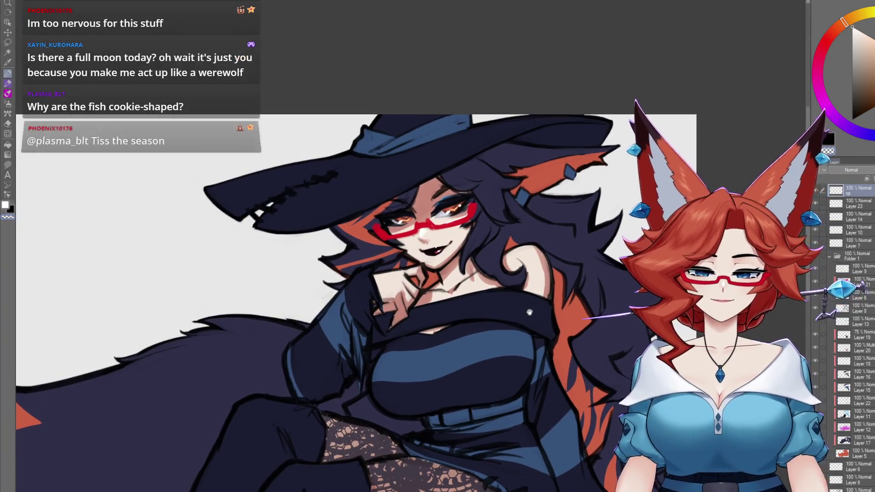
left_click_drag(529, 312, 529, 318)
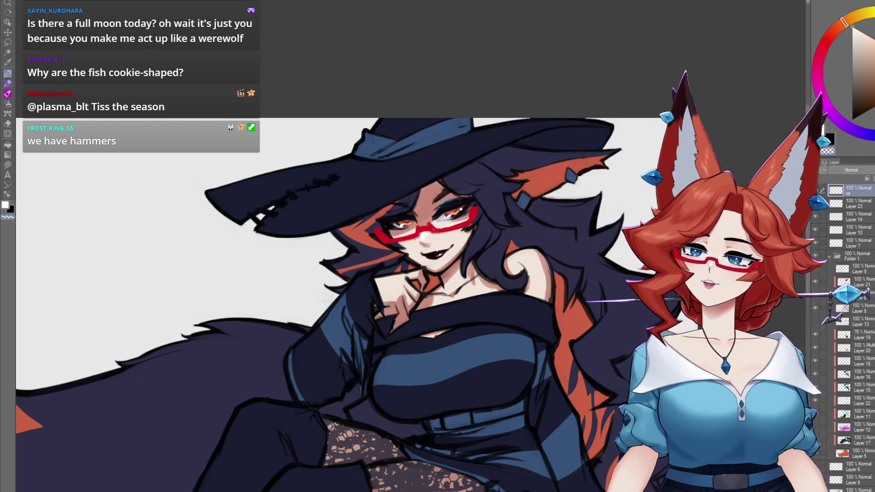
scroll(540, 395, "up", 5)
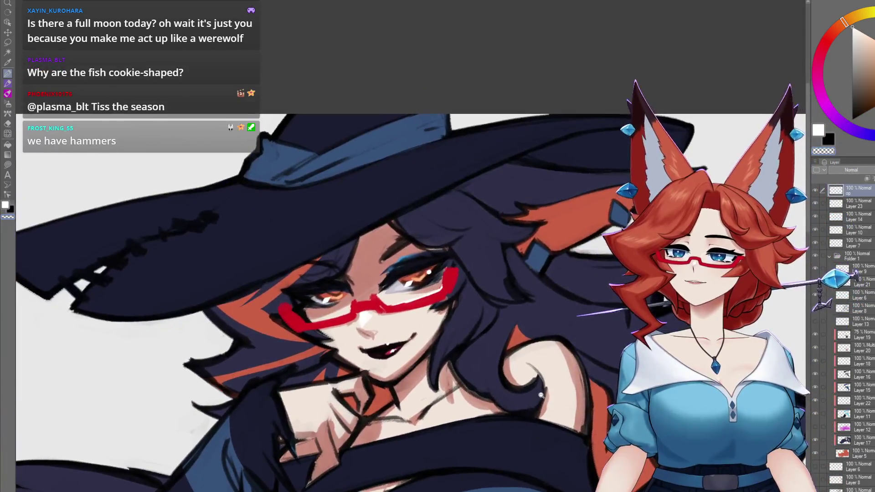
scroll(540, 395, "up", 3)
scroll(551, 413, "up", 1)
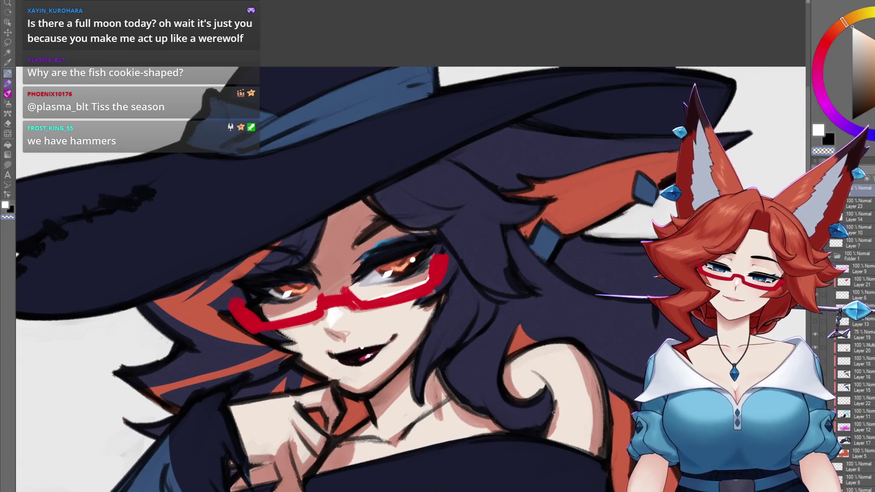
left_click_drag(553, 413, 611, 345)
mouse_move(558, 292)
left_mouse_down()
mouse_move(570, 259)
mouse_move(541, 417)
mouse_move(541, 393)
left_mouse_up()
scroll(541, 431, "down", 2)
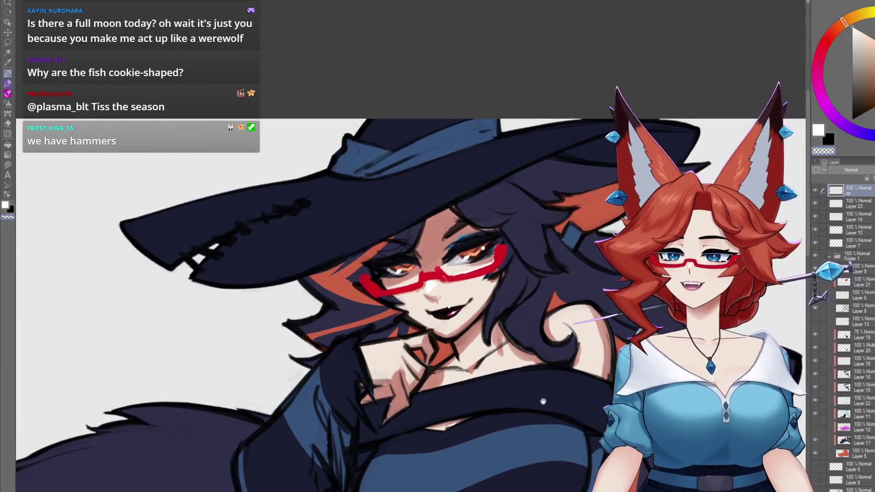
scroll(541, 392, "down", 3)
scroll(534, 376, "right", 2)
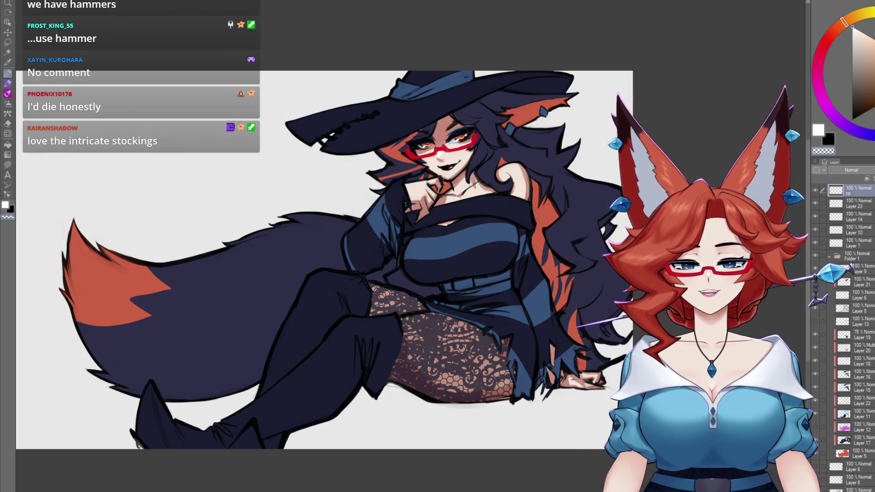
scroll(515, 291, "up", 4)
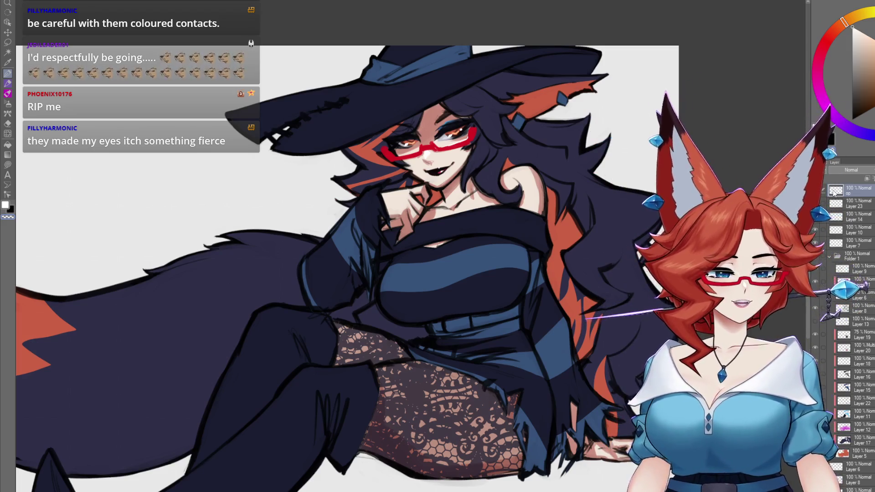
Sample the eye's orange-red, then choose a purer red on the colour wheel
scroll(520, 271, "up", 5)
left_click_drag(520, 270, 516, 281)
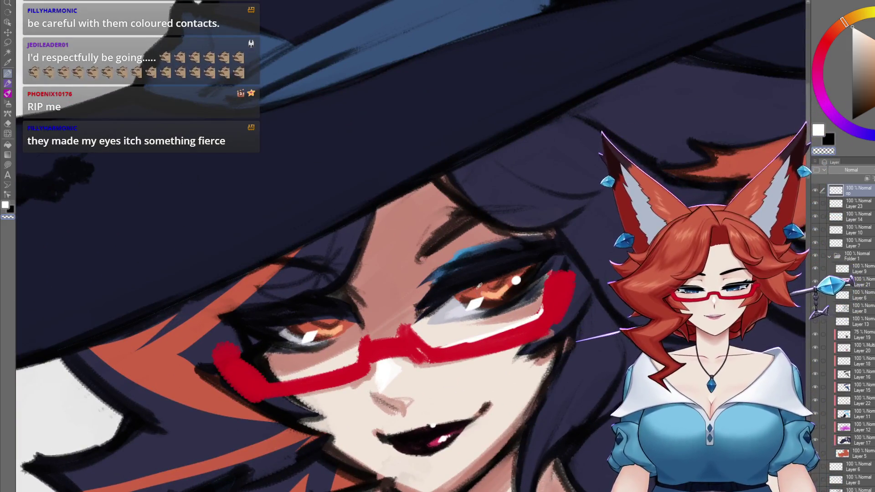
left_click(477, 290, "alt")
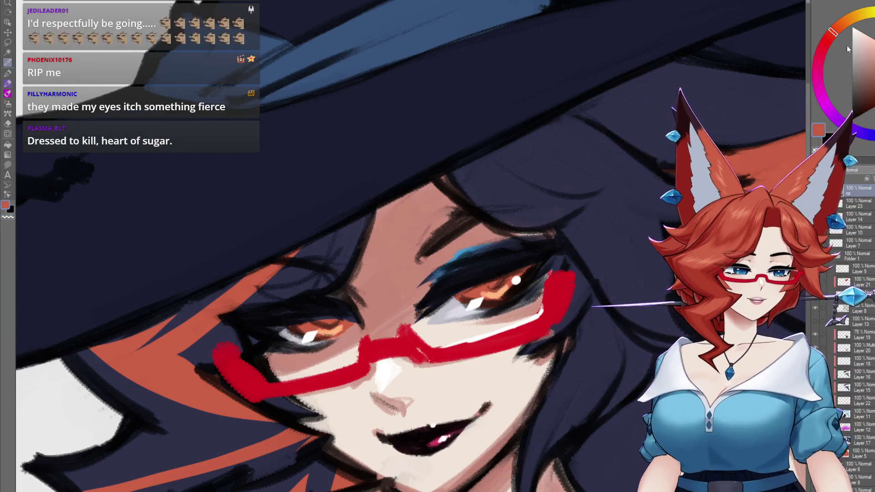
left_click(827, 40)
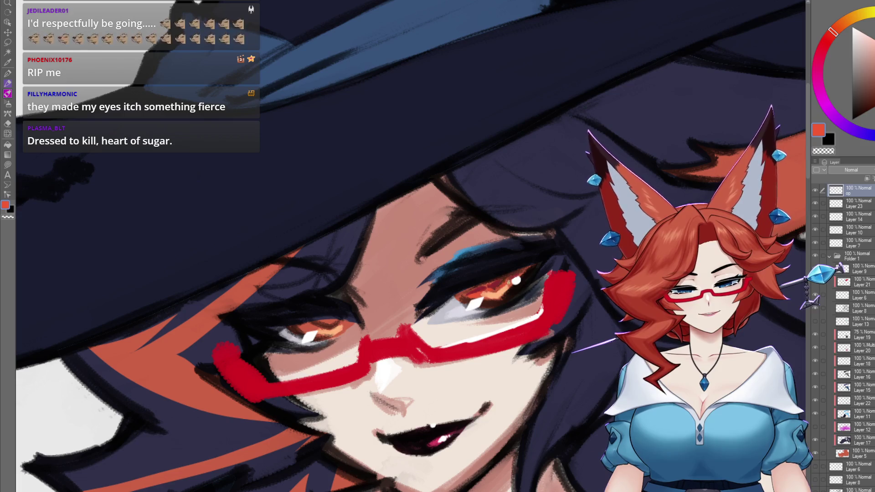
left_click_drag(410, 273, 476, 250)
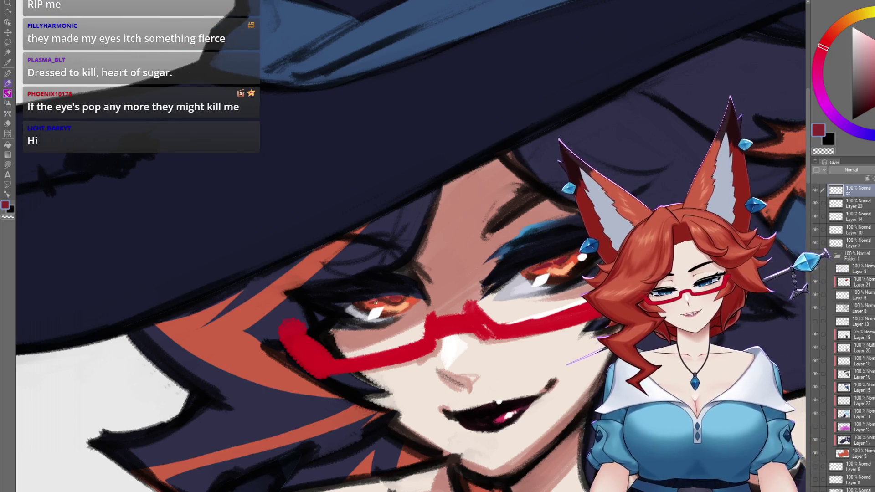
Eyedrop a near-black dark navy from beside the eye and glasses
scroll(391, 301, "down", 6)
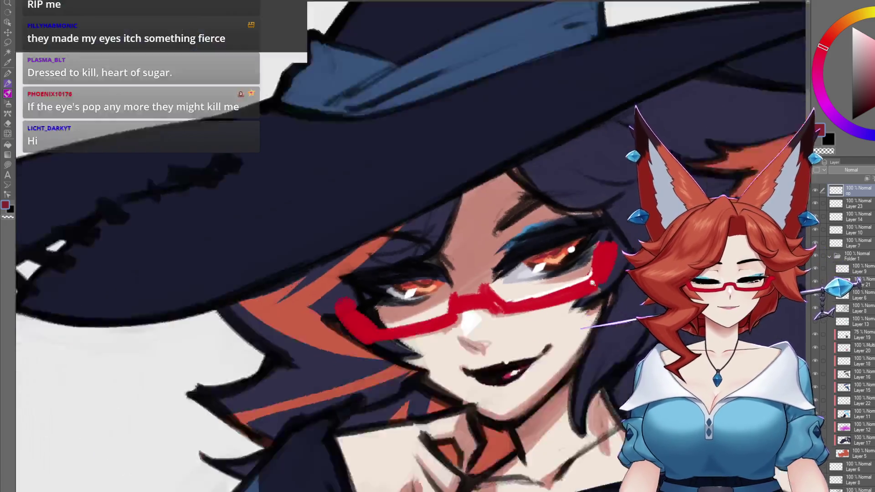
scroll(512, 233, "up", 6)
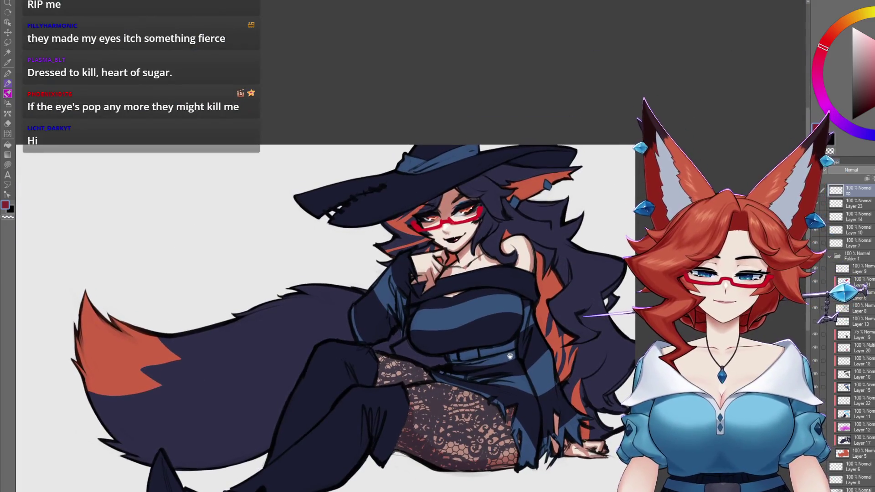
scroll(512, 233, "up", 4)
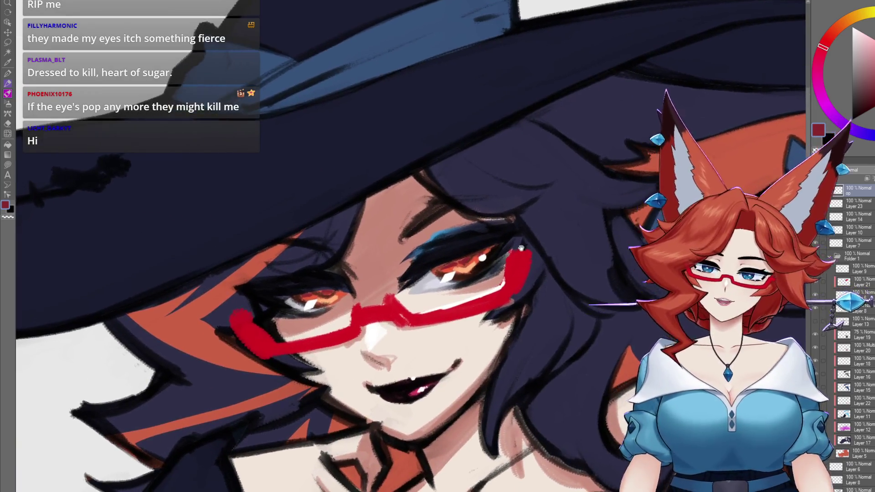
left_click_drag(530, 240, 555, 220)
left_click(510, 242, "alt")
scroll(510, 242, "up", 3)
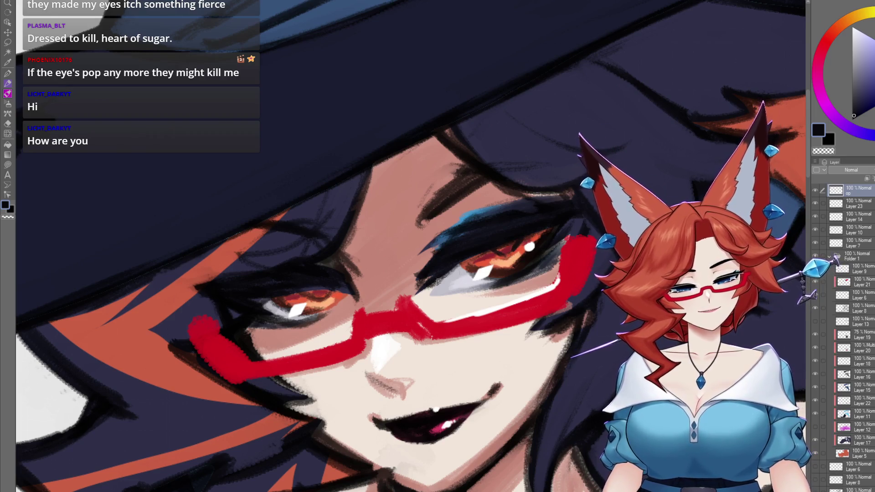
left_click_drag(338, 283, 319, 293)
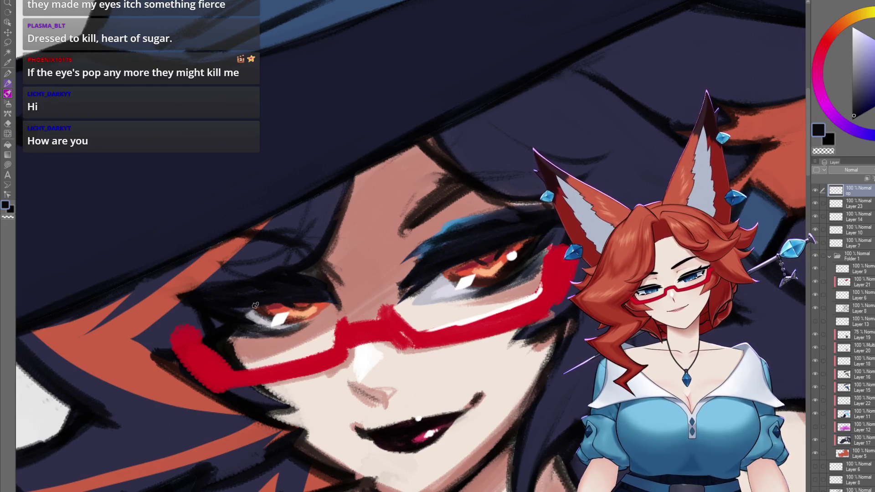
left_click_drag(433, 282, 509, 285)
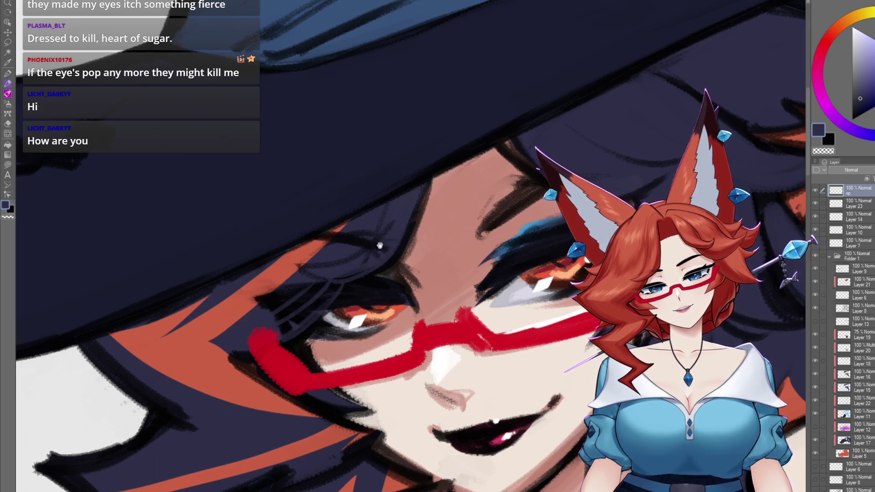
left_click_drag(379, 246, 334, 274)
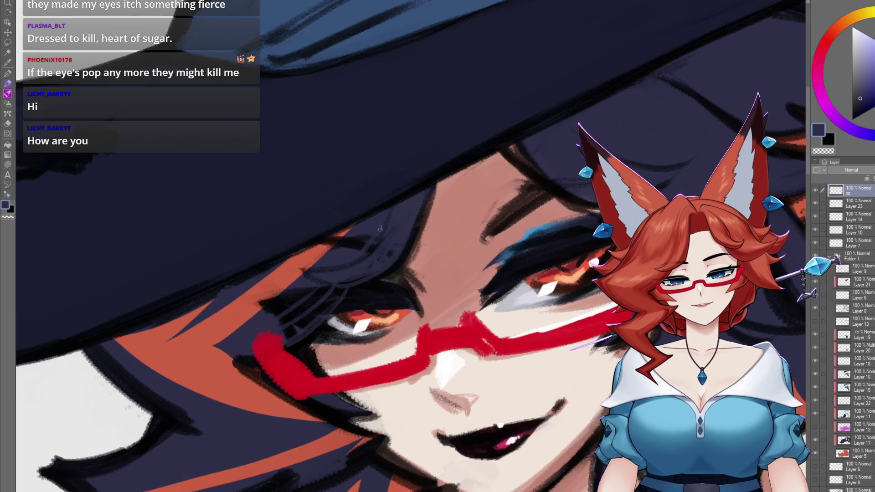
scroll(433, 316, "down", 10)
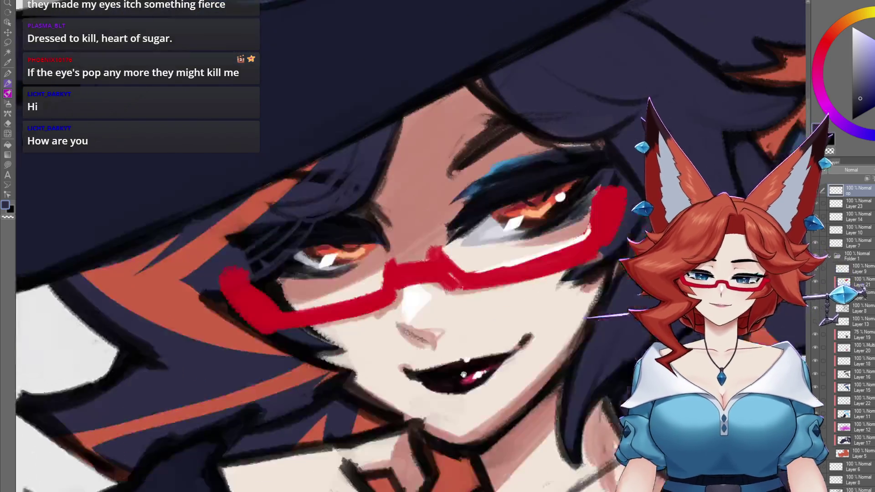
scroll(538, 303, "down", 8)
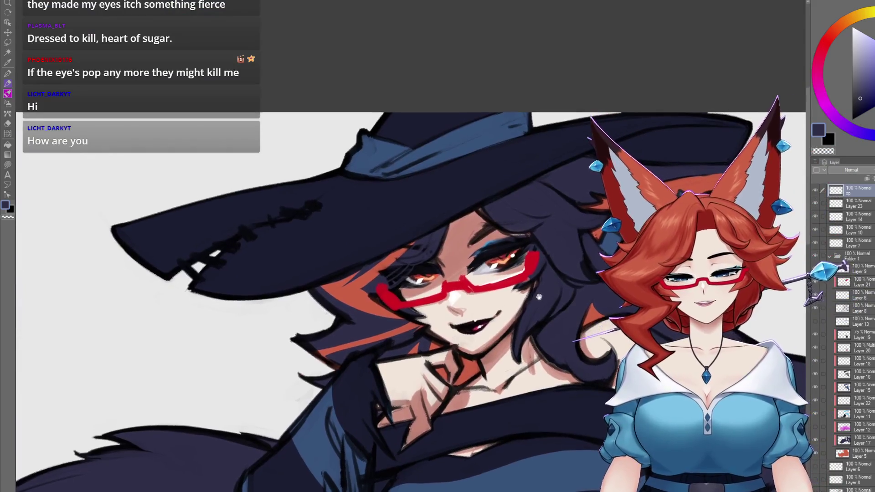
scroll(533, 308, "up", 8)
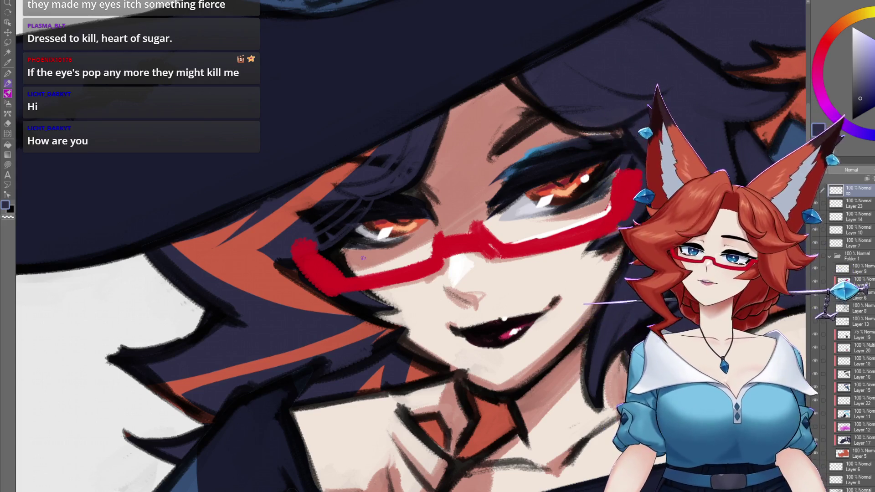
Paint dark and near-black strokes along the witch's collar
scroll(526, 393, "down", 5)
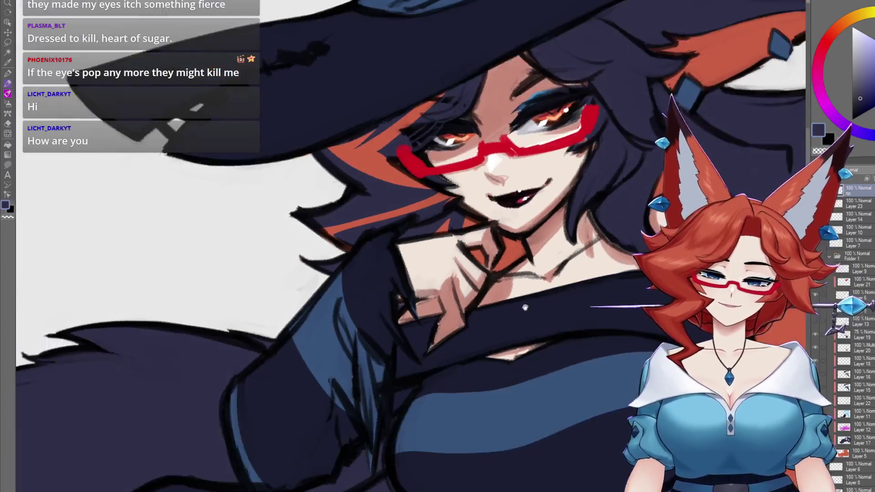
scroll(512, 308, "up", 5)
scroll(512, 308, "up", 3)
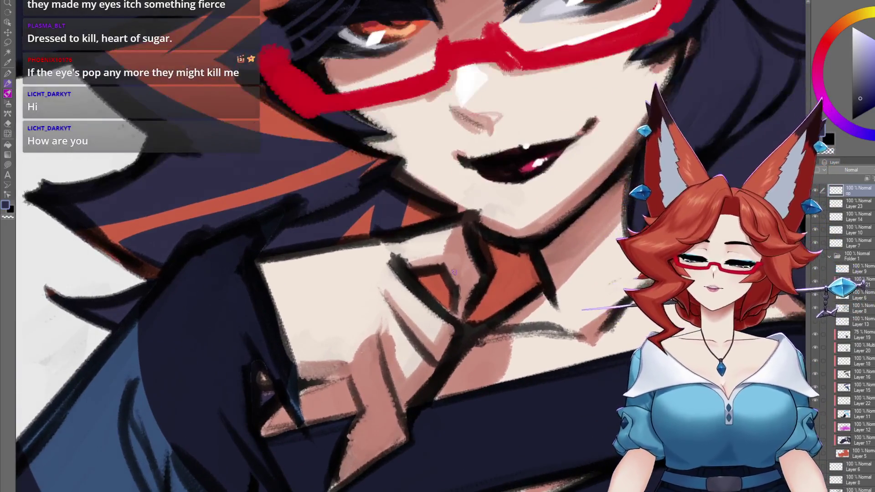
left_click(454, 272, "alt")
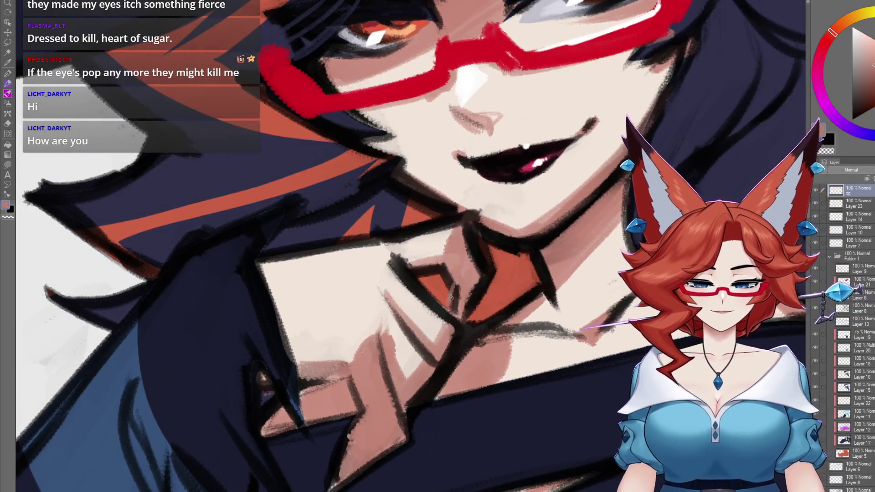
left_click(465, 307, "alt")
mouse_move(449, 278)
left_mouse_down()
mouse_move(444, 312)
mouse_move(449, 285)
mouse_move(474, 287)
mouse_move(470, 316)
left_mouse_up()
left_click(474, 276, "alt")
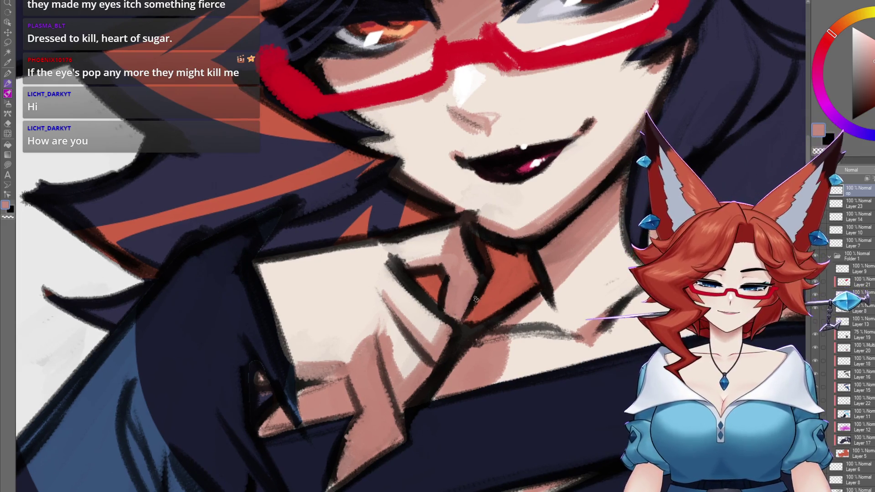
left_click(477, 304, "alt")
left_click_drag(484, 282, 476, 323)
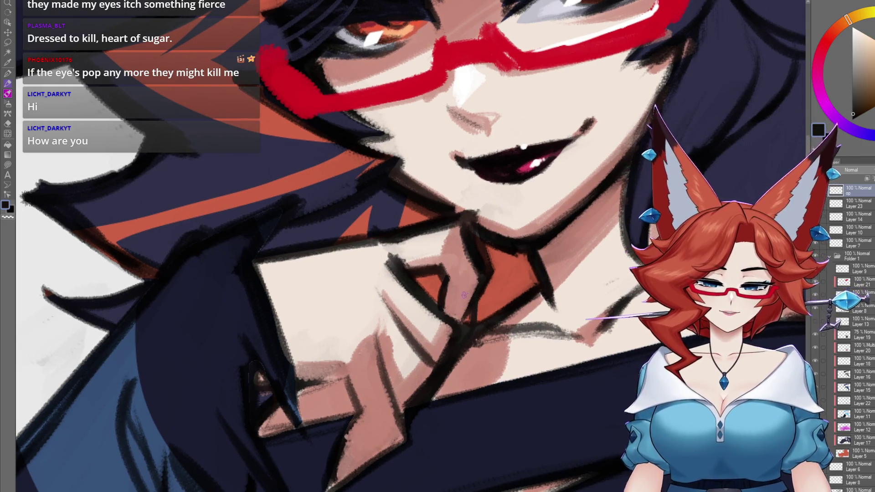
Paint the jacket edge with blue, black and skin-pink strokes, darkening its tip
left_click_drag(292, 371, 283, 368)
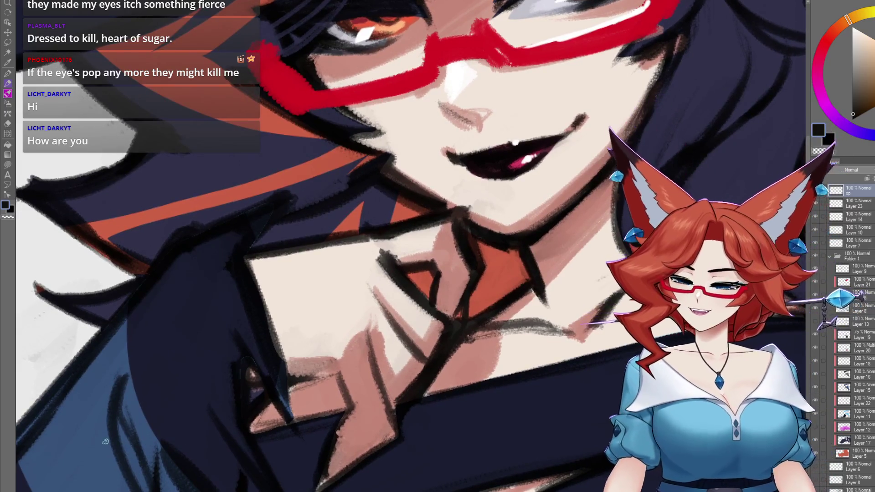
left_click(110, 442, "alt")
mouse_move(462, 312)
left_mouse_down()
mouse_move(451, 349)
mouse_move(540, 235)
left_mouse_up()
left_click(422, 320, "alt")
left_click_drag(422, 321, 403, 363)
left_click(436, 333, "alt")
mouse_move(427, 316)
left_mouse_down()
mouse_move(412, 361)
mouse_move(428, 354)
mouse_move(401, 377)
left_mouse_up()
left_click(294, 401, "alt")
left_click(339, 381, "alt")
left_click_drag(435, 347, 403, 375)
left_click(413, 380, "alt")
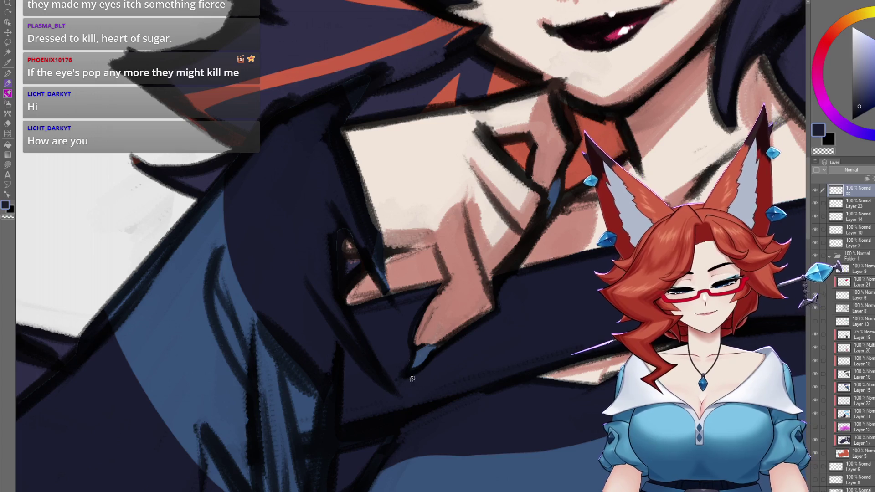
left_click(424, 332, "alt")
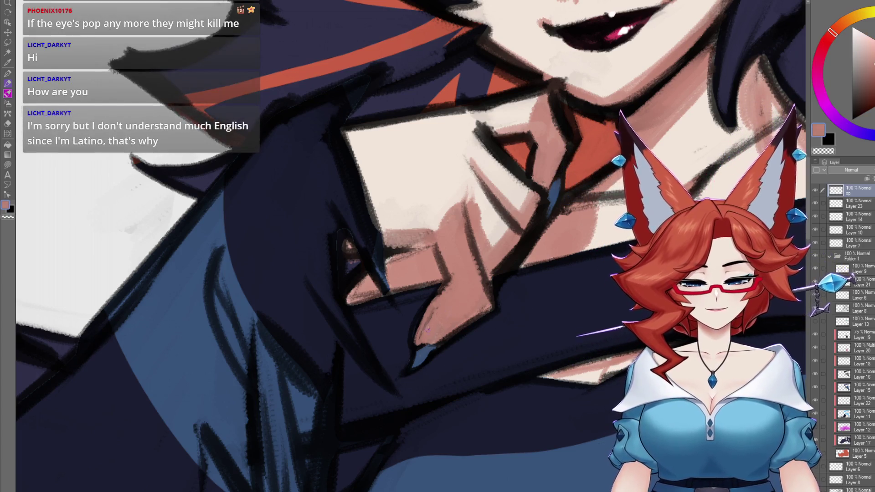
Thicken and darken the eyelid line with dark navy
scroll(464, 281, "down", 5)
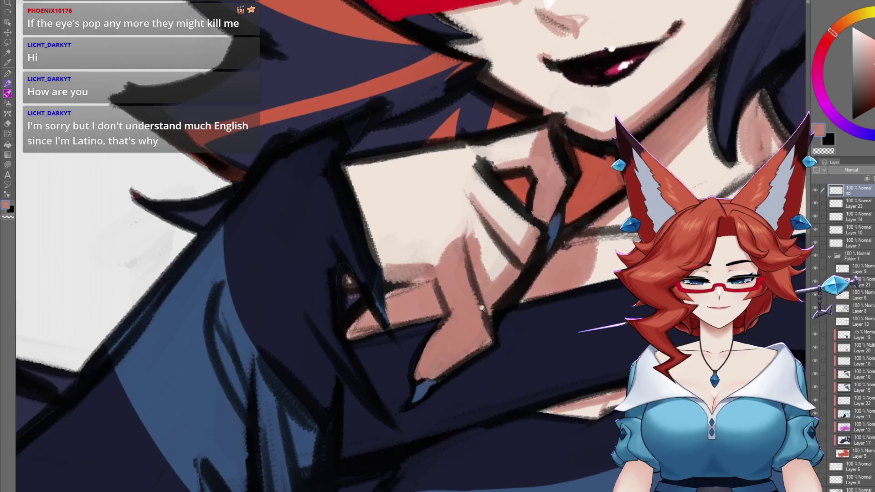
scroll(494, 302, "up", 5)
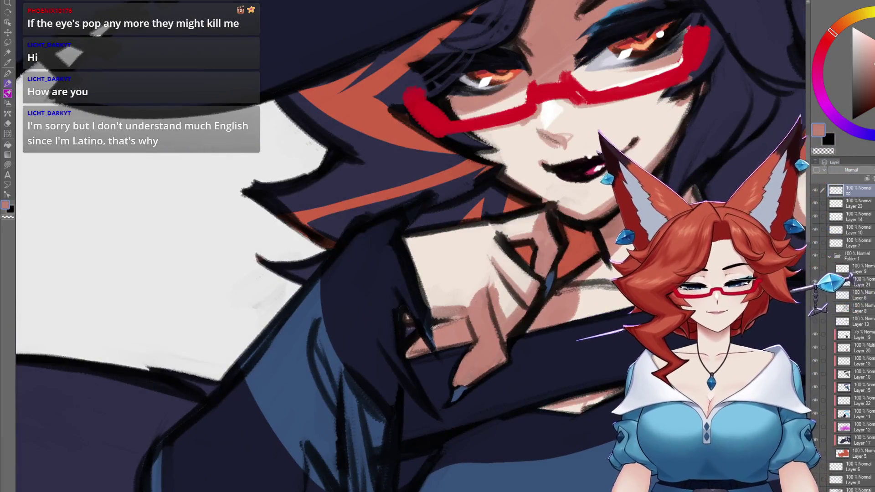
left_click(429, 314, "alt")
scroll(483, 318, "up", 2)
mouse_move(462, 320)
left_mouse_down()
mouse_move(474, 319)
mouse_move(419, 332)
mouse_move(472, 293)
mouse_move(495, 363)
mouse_move(504, 335)
mouse_move(496, 341)
left_mouse_up()
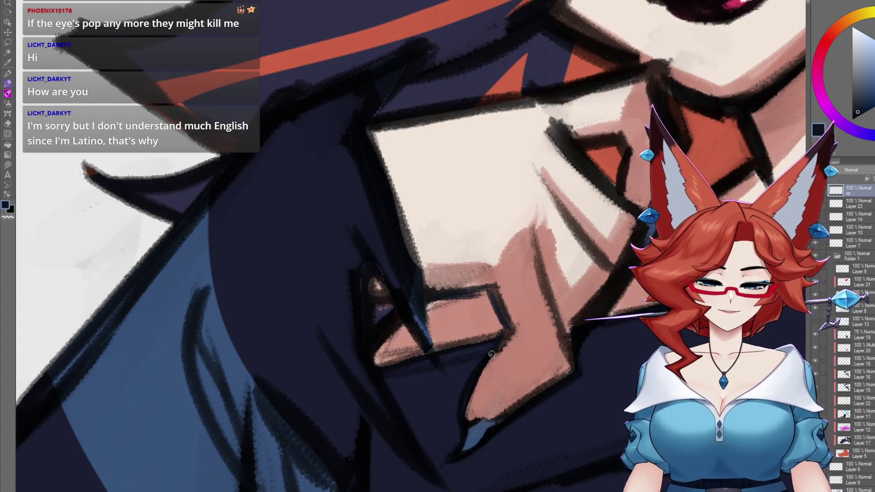
scroll(496, 341, "down", 10)
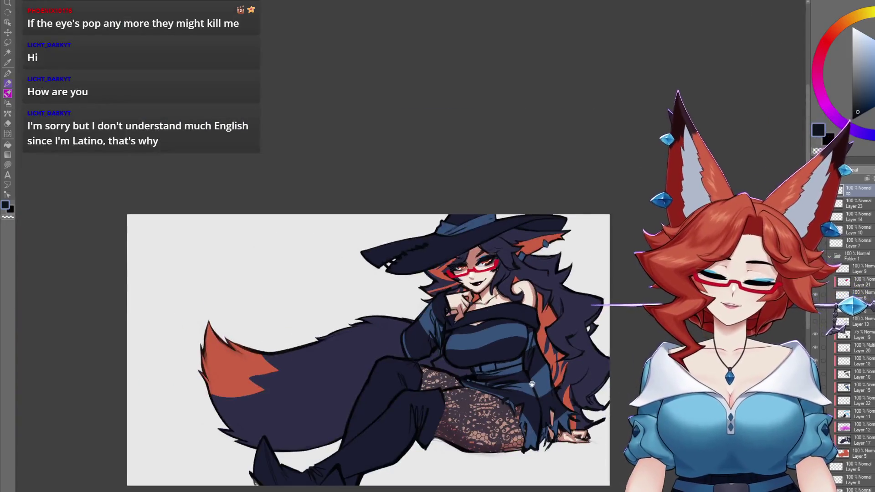
left_click_drag(532, 384, 523, 396)
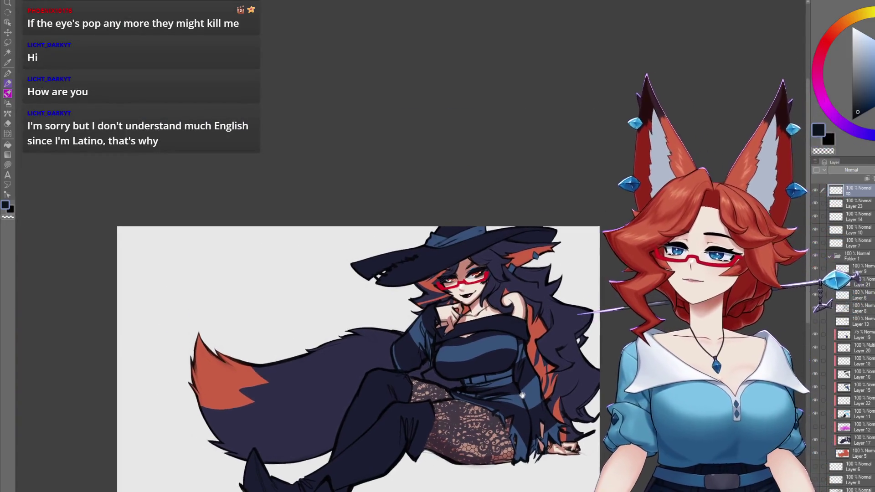
scroll(523, 395, "up", 5)
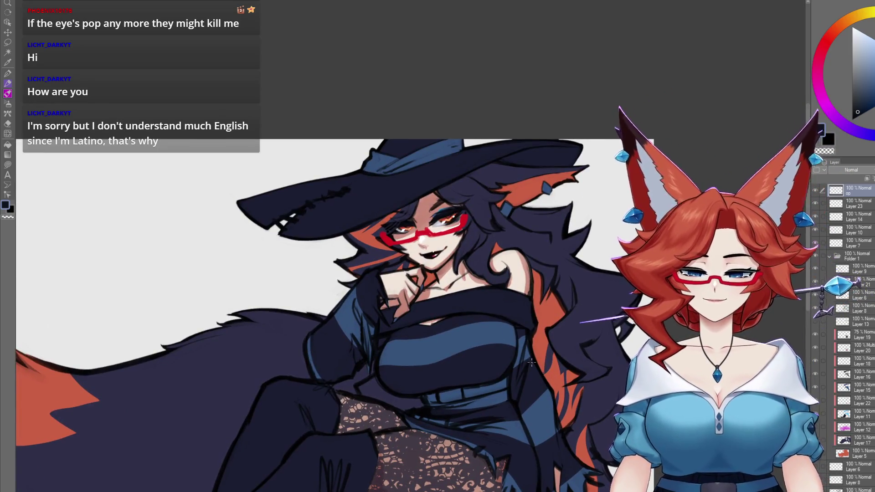
scroll(531, 362, "down", 2)
scroll(524, 348, "up", 2)
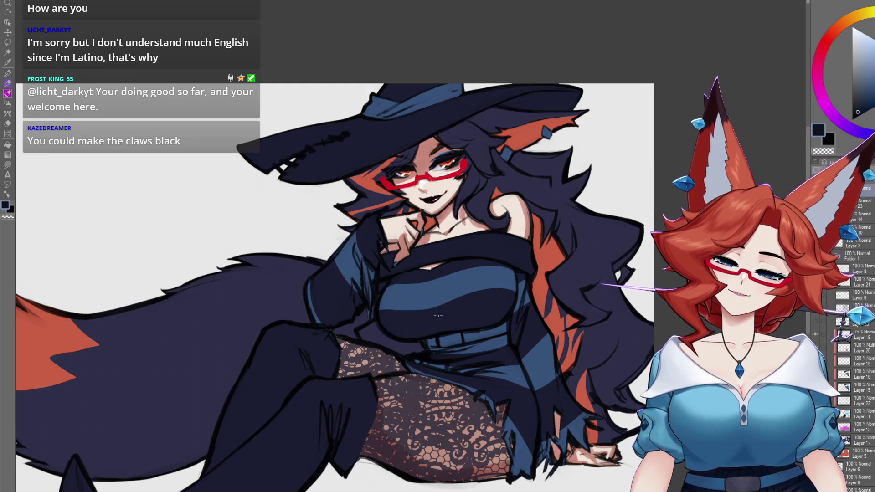
Sample the orange-red hair colour, add Layer 24, and paint the chin-side claw tips orange
scroll(357, 120, "up", 3)
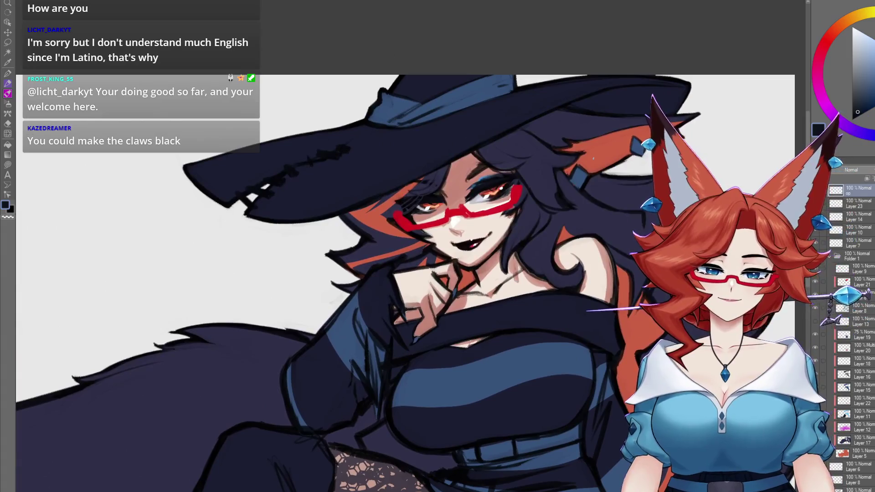
left_click(609, 148, "alt")
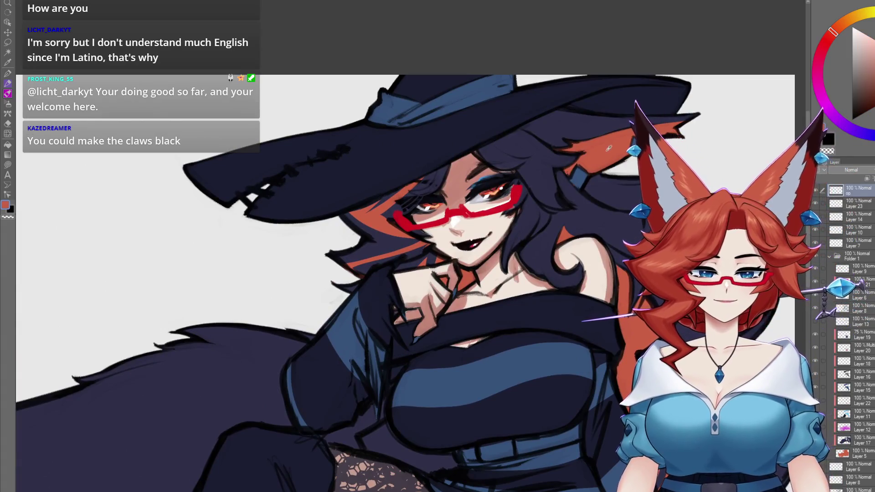
scroll(429, 343, "up", 4)
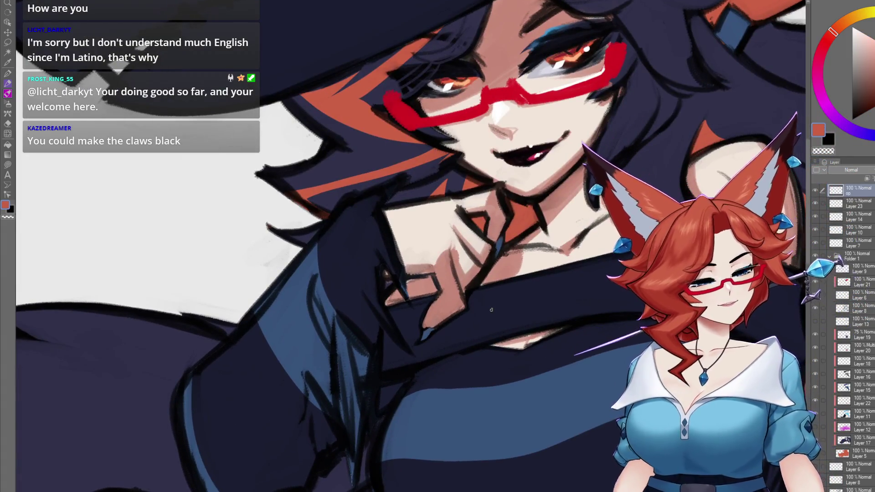
key("ctrl+shift+n")
scroll(450, 285, "up", 2)
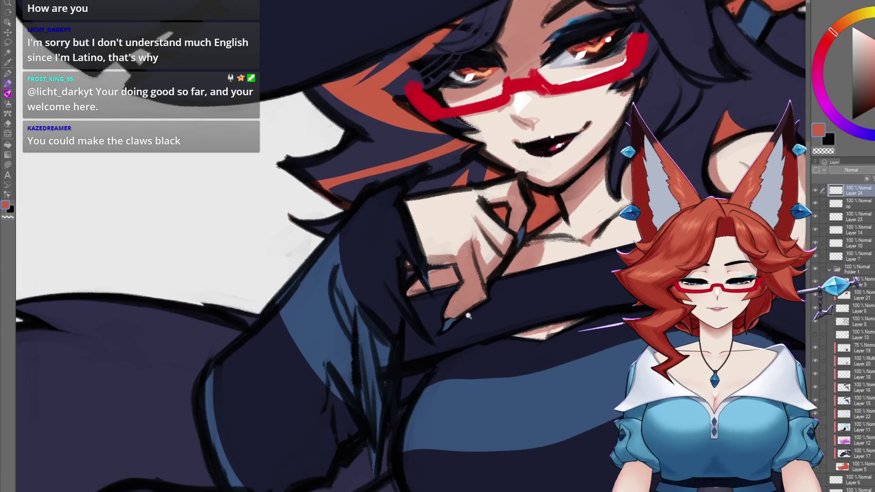
left_click_drag(444, 323, 432, 332)
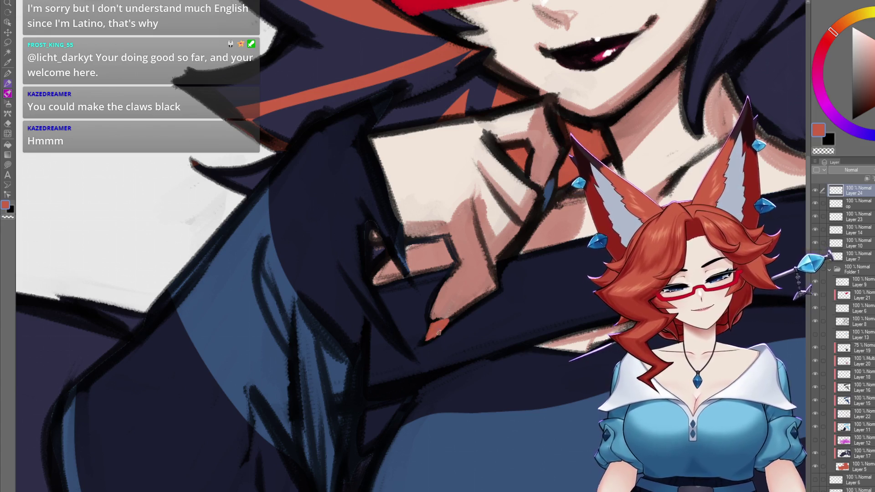
scroll(502, 306, "up", 2)
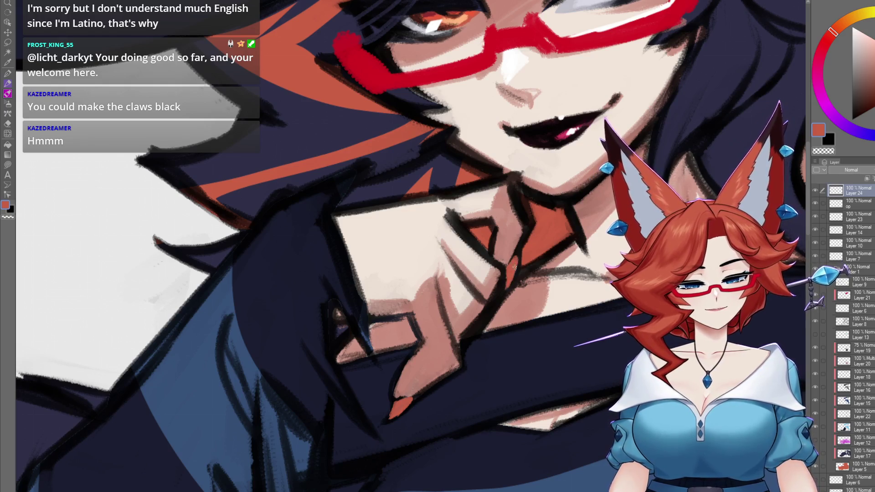
scroll(508, 319, "down", 5)
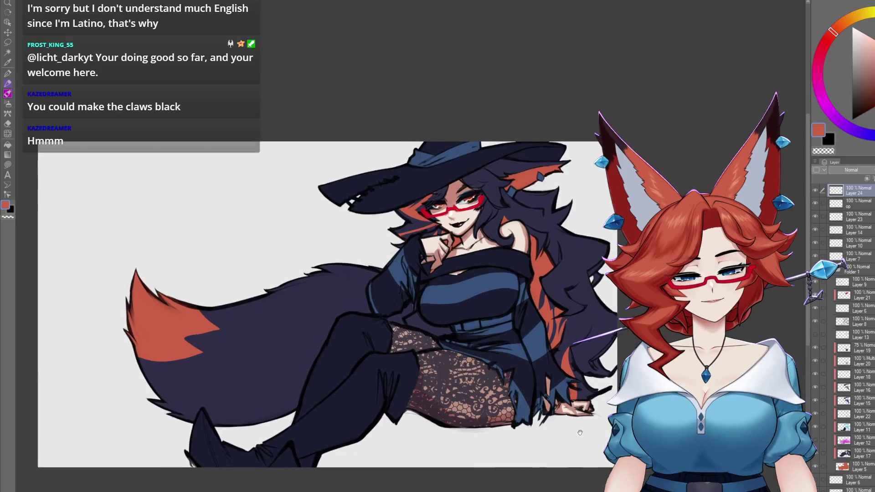
Pick near-black as the main colour while framing the lower hand's claws
scroll(592, 361, "up", 4)
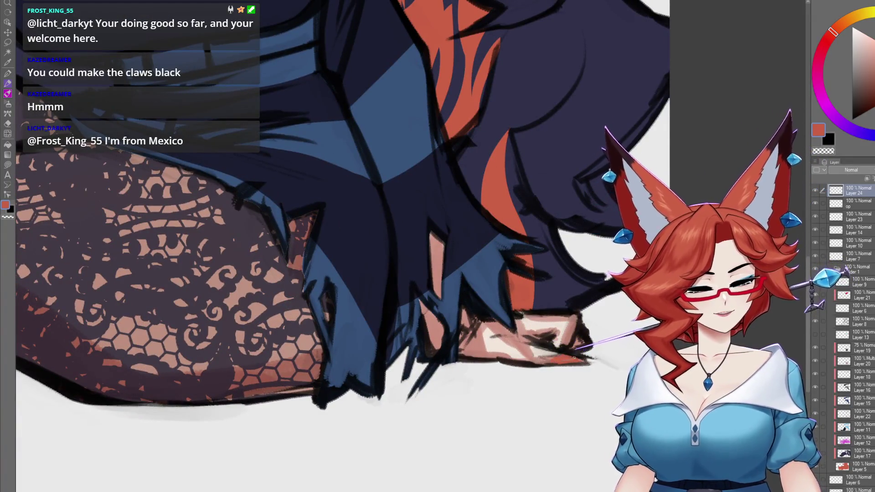
left_click(576, 352, "alt")
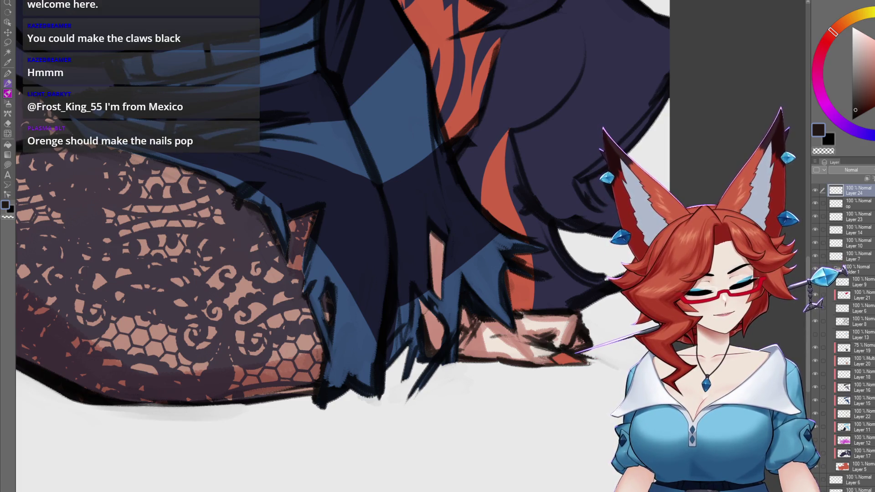
left_click_drag(575, 342, 567, 360)
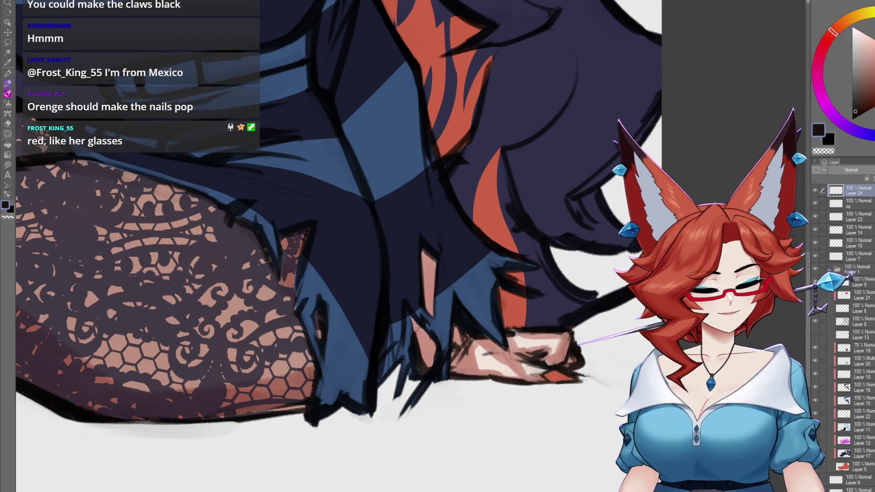
left_click_drag(567, 364, 545, 356)
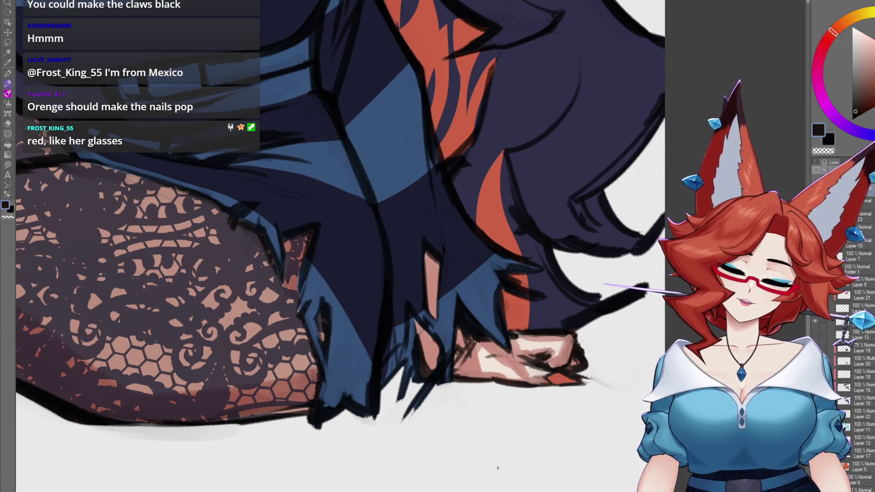
scroll(498, 468, "down", 5)
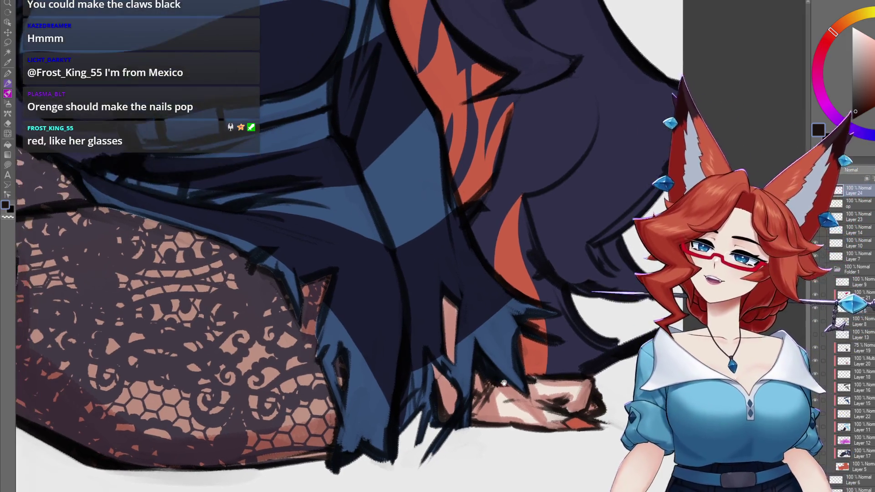
scroll(519, 414, "up", 3)
scroll(519, 414, "down", 3)
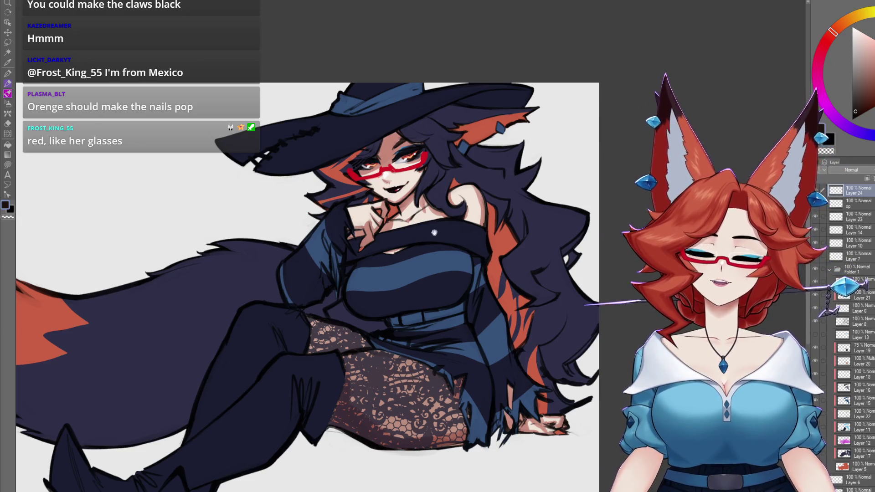
Sample red from the glasses, add a new layer, and paint the fingernails red
key("ctrl+plus")
key("ctrl+plus")
left_click(504, 251, "alt")
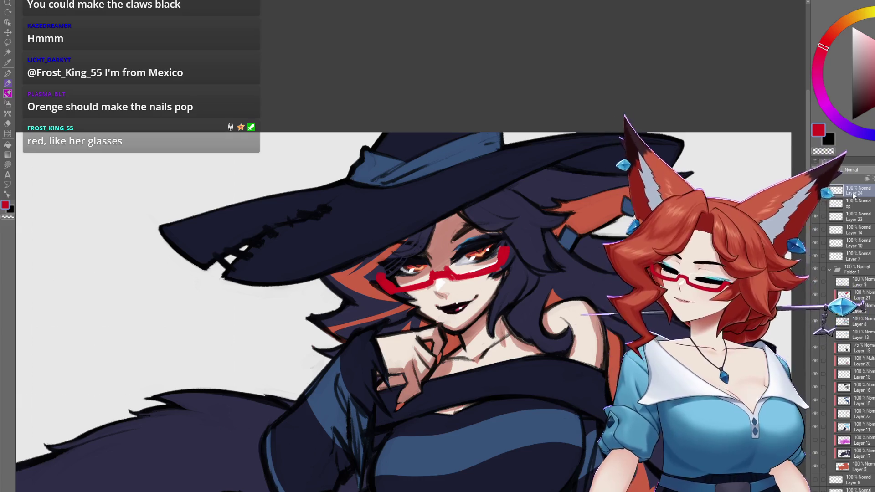
left_click(867, 179)
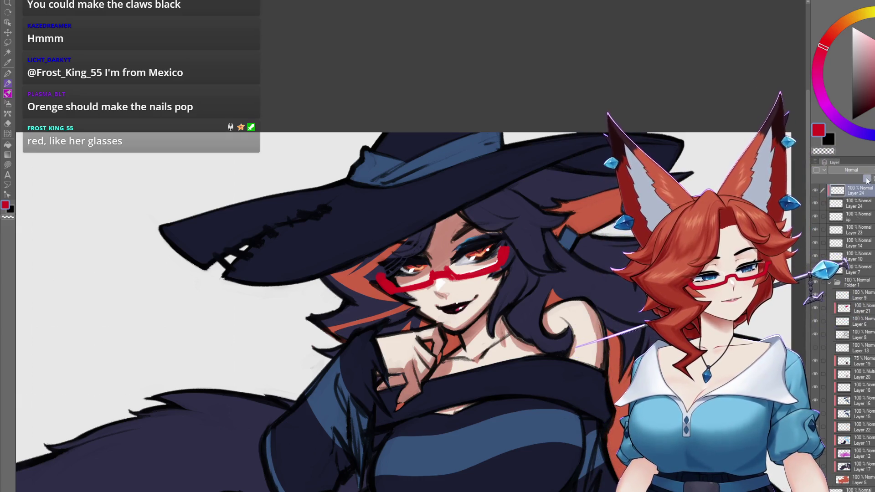
scroll(422, 344, "up", 3)
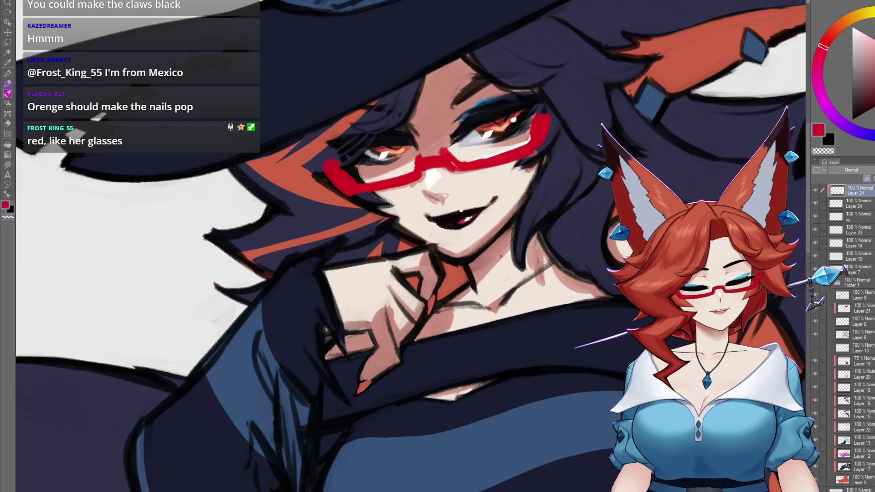
left_click_drag(429, 296, 432, 310)
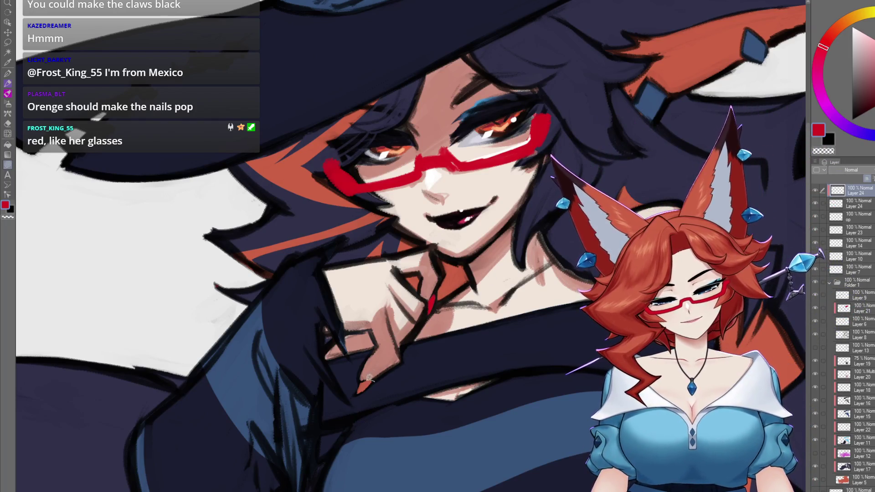
scroll(402, 274, "down", 4)
left_click_drag(597, 481, 595, 302)
scroll(595, 302, "up", 3)
scroll(595, 301, "up", 1)
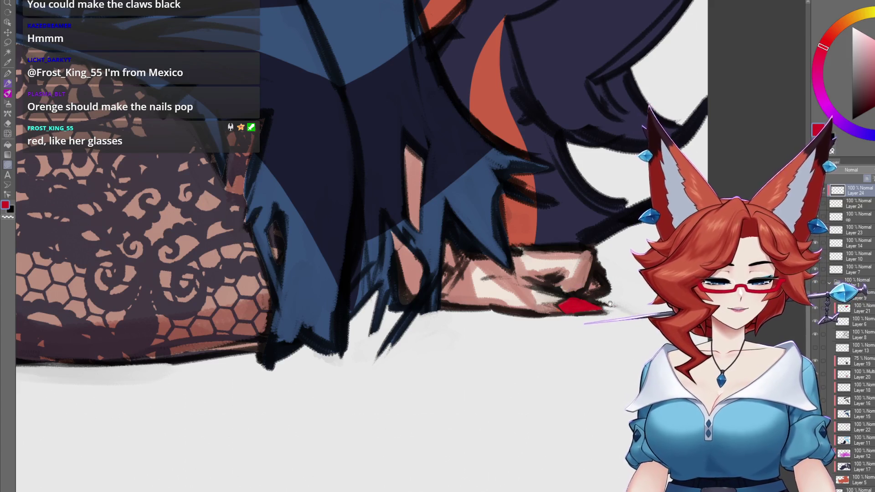
scroll(609, 304, "down", 5)
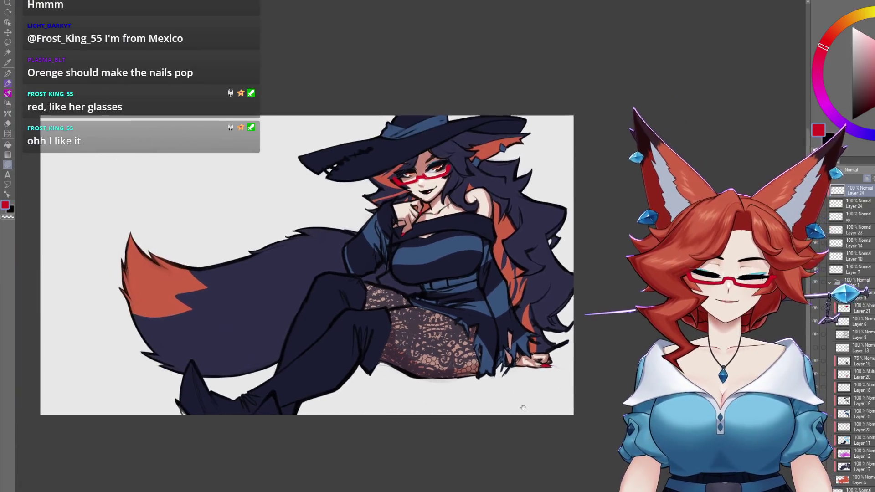
left_click_drag(522, 402, 521, 443)
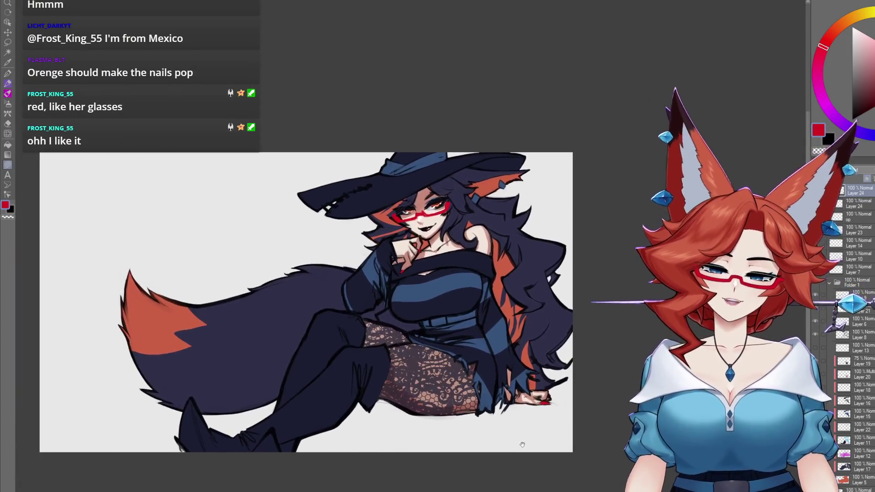
Paint red polish over the nails of the lower-right hand resting by her hip
scroll(521, 443, "up", 3)
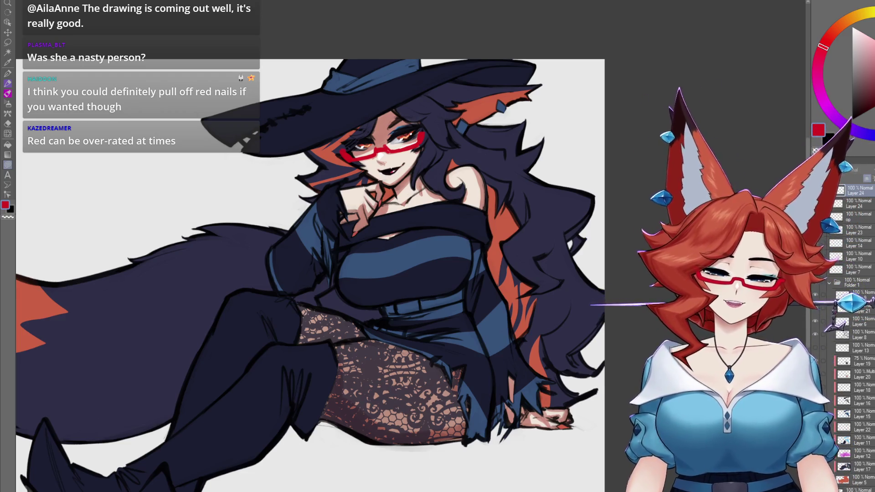
left_click_drag(560, 425, 568, 428)
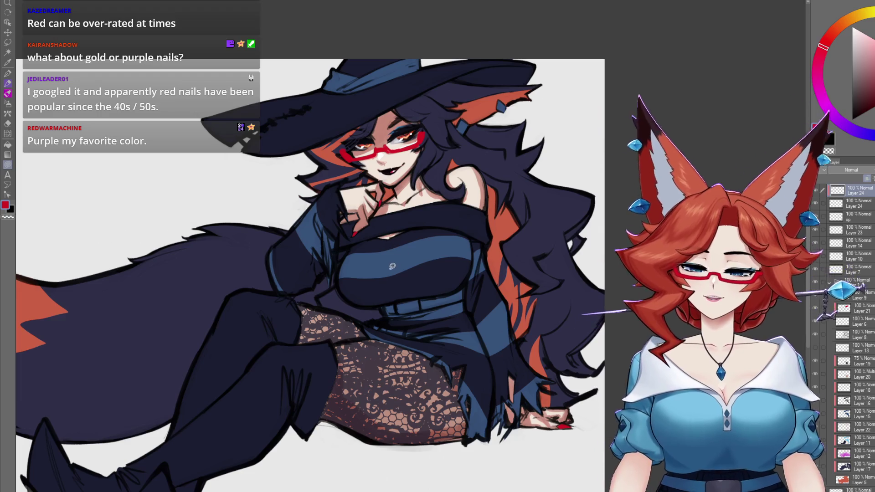
Zoom in and out on the canvas around the witch's nails
scroll(393, 265, "up", 6)
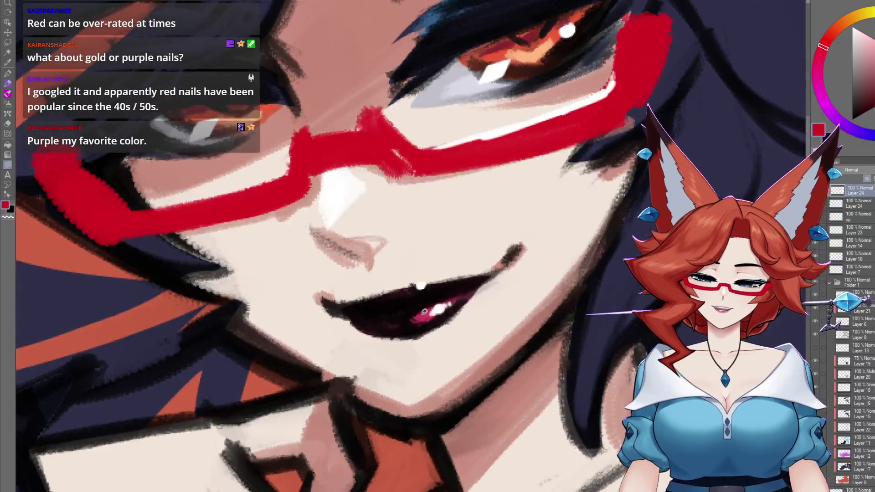
scroll(423, 314, "down", 5)
scroll(458, 249, "up", 3)
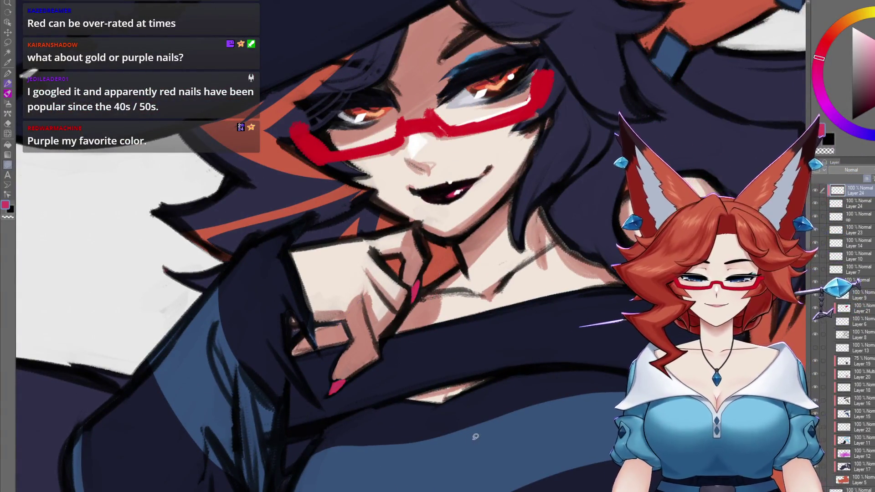
scroll(473, 437, "down", 5)
scroll(577, 362, "up", 1)
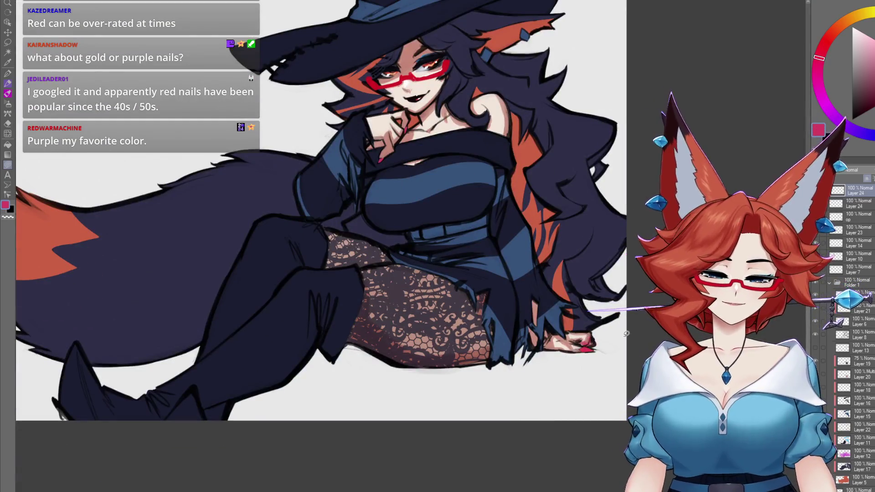
scroll(619, 313, "up", 4)
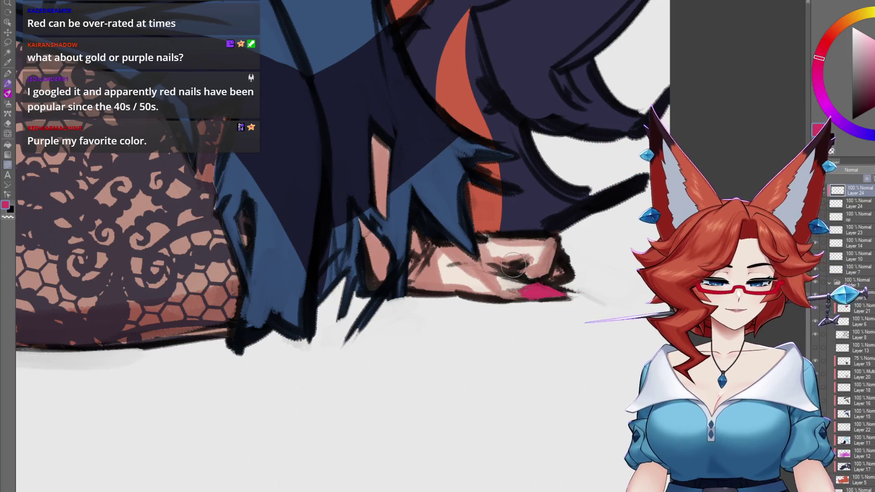
scroll(505, 242, "down", 5)
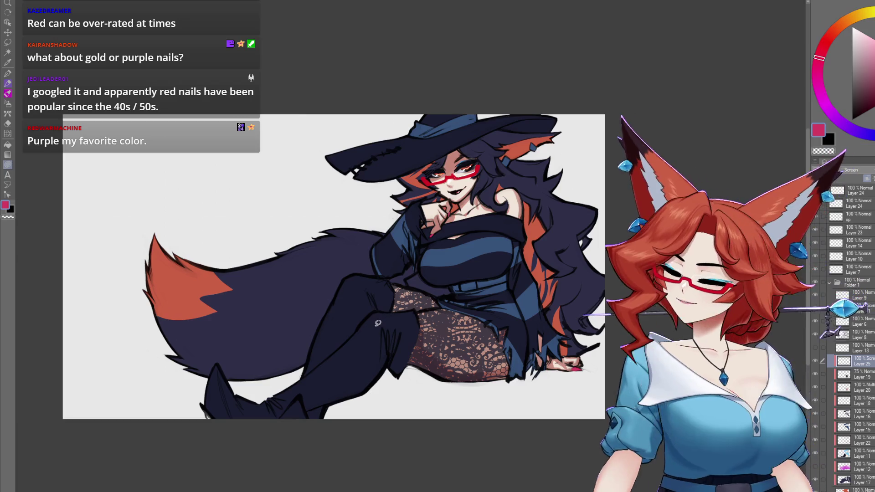
Brush a light glossy highlight along the upper thigh-high boot, tilting the view around the boots
scroll(381, 350, "up", 3)
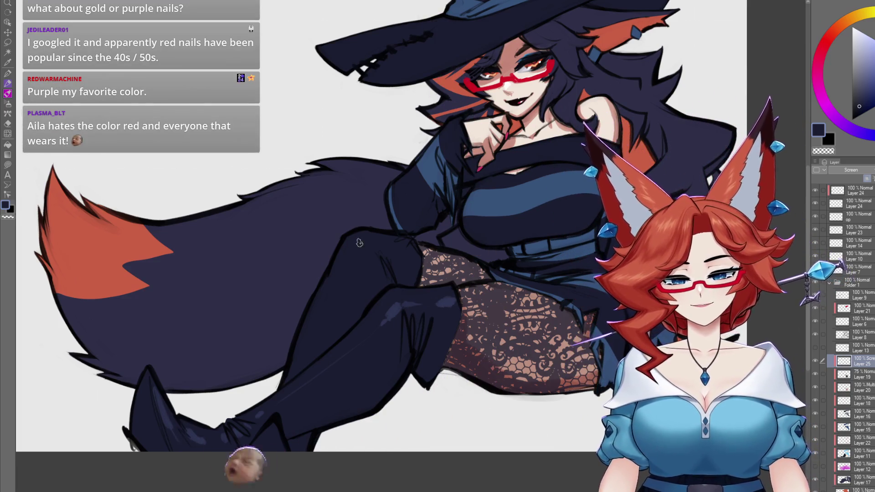
left_click_drag(358, 251, 350, 263)
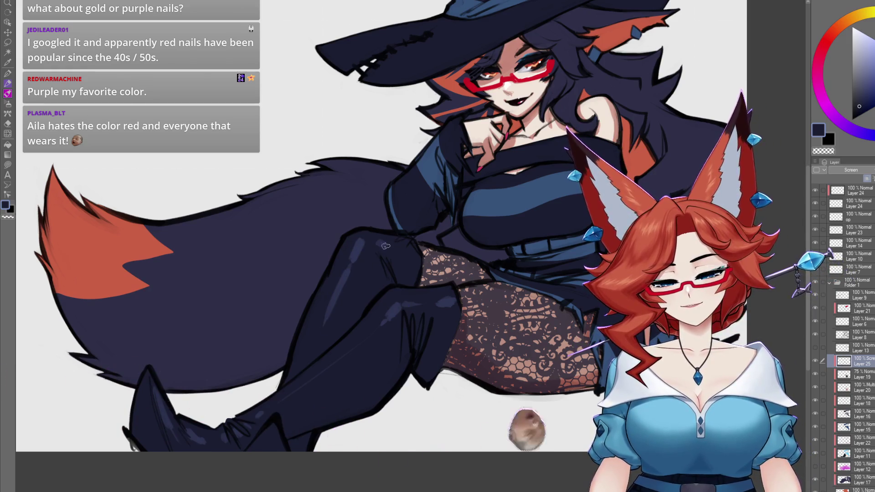
mouse_move(625, 343)
left_mouse_down()
mouse_move(567, 354)
mouse_move(502, 324)
left_mouse_up()
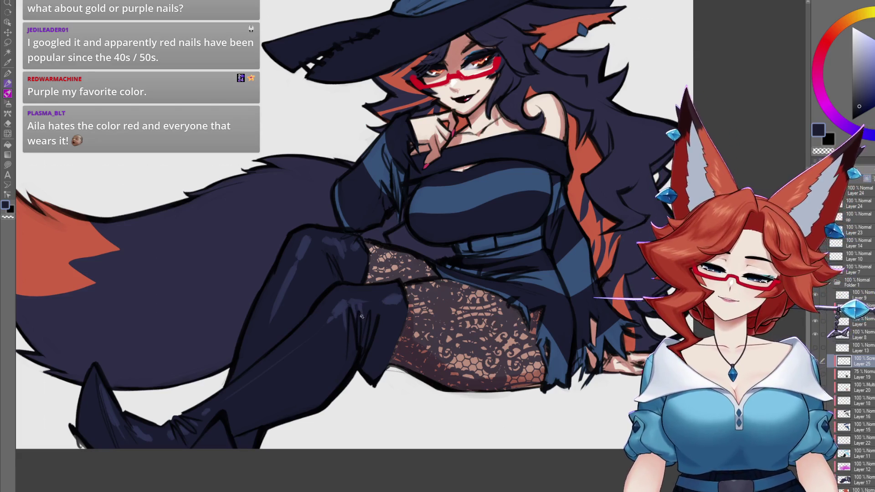
mouse_move(566, 321)
left_mouse_down()
mouse_move(595, 319)
mouse_move(589, 343)
left_mouse_up()
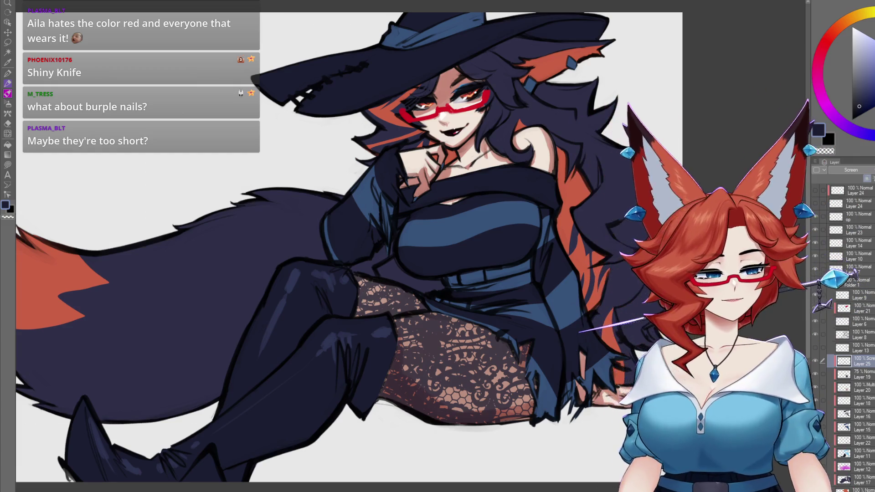
Add a new empty Normal layer at the top of the layer stack
scroll(349, 251, "up", 2)
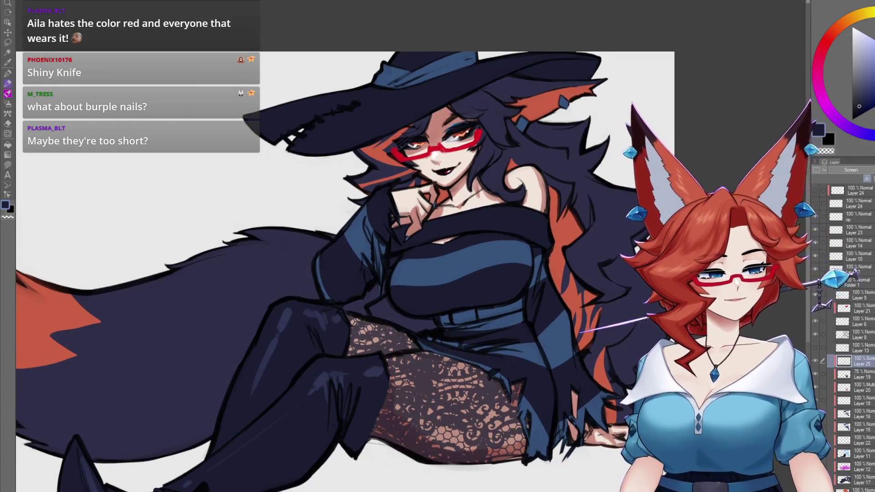
left_click(859, 190)
key("ctrl+shift+n")
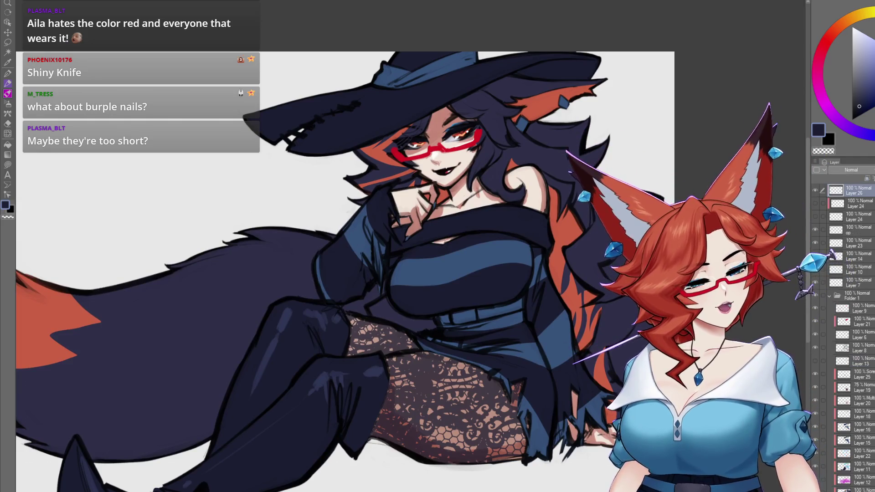
Darken the line along the hand's lower edge, then add Layer 27 above Layer 24
scroll(421, 277, "up", 5)
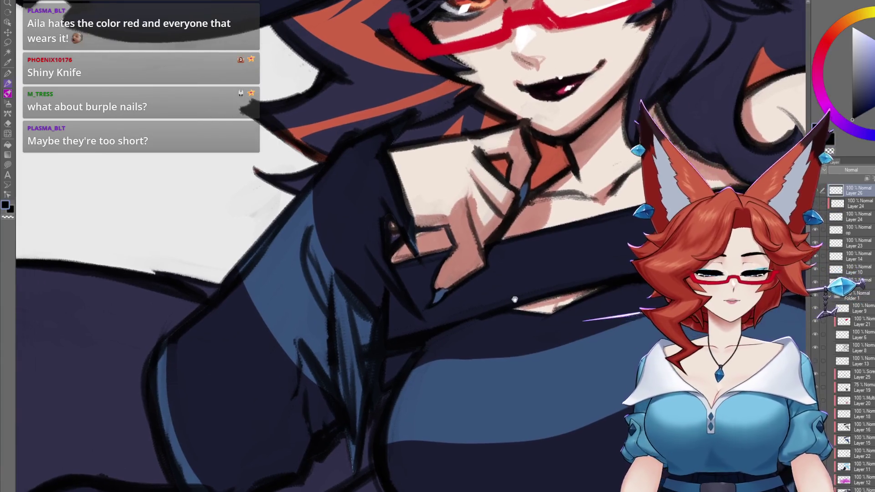
mouse_move(501, 295)
left_mouse_down()
mouse_move(512, 297)
mouse_move(492, 298)
left_mouse_up()
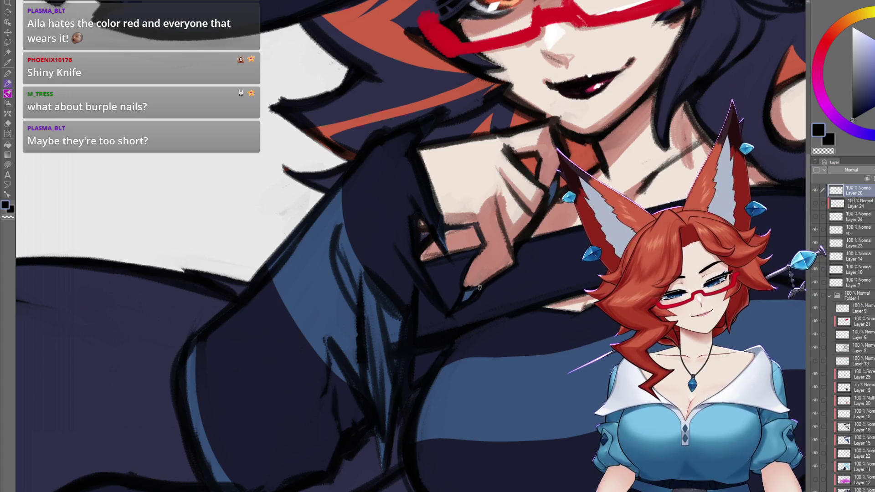
scroll(481, 287, "down", 2)
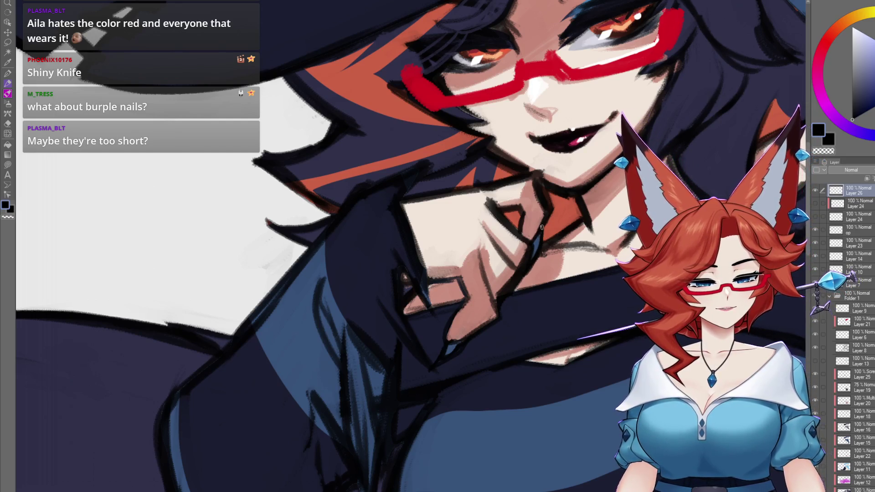
scroll(508, 336, "up", 5)
scroll(508, 336, "down", 5)
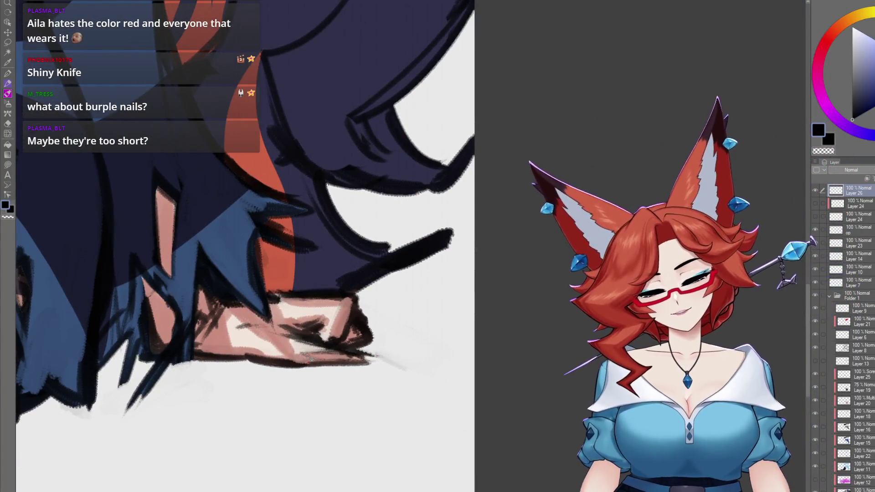
left_click_drag(309, 353, 348, 365)
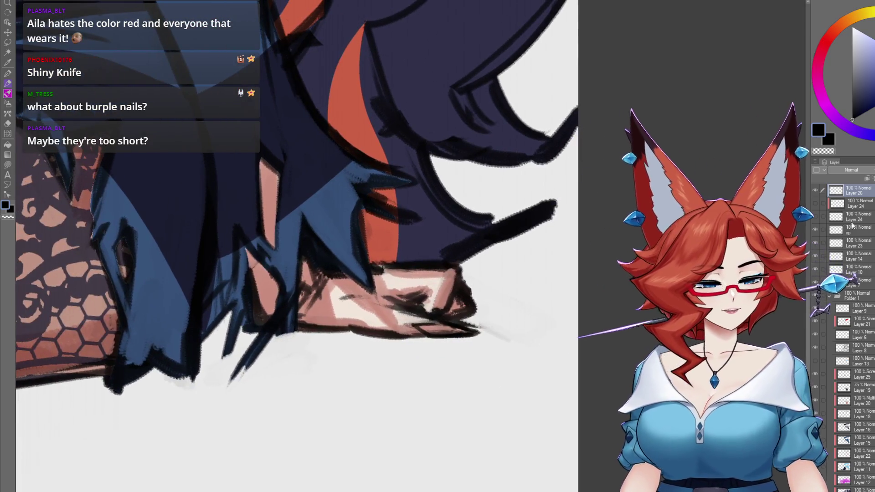
left_click(858, 207)
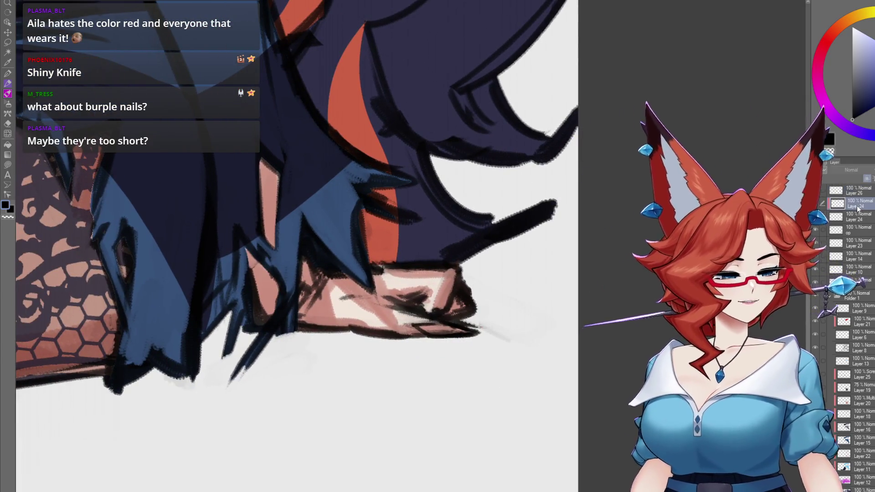
left_click(868, 179)
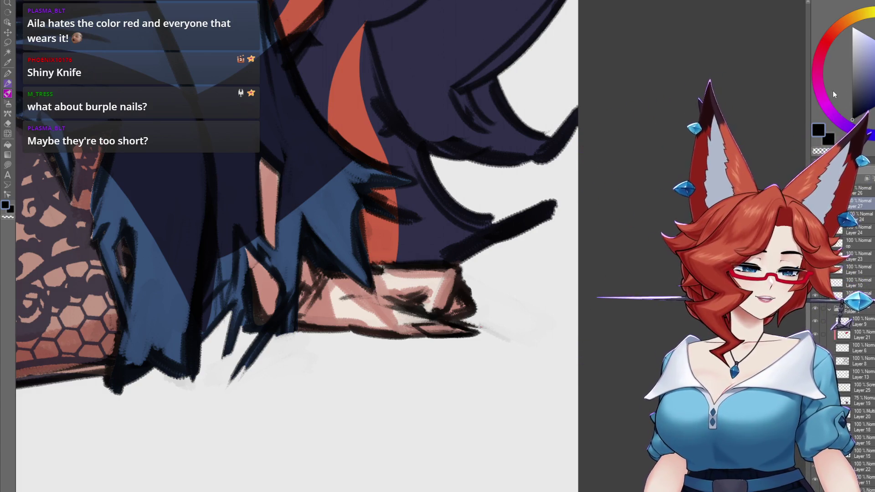
Lasso-fill the fingernails purple on the resting hand and the hand at her chin
left_click(840, 122)
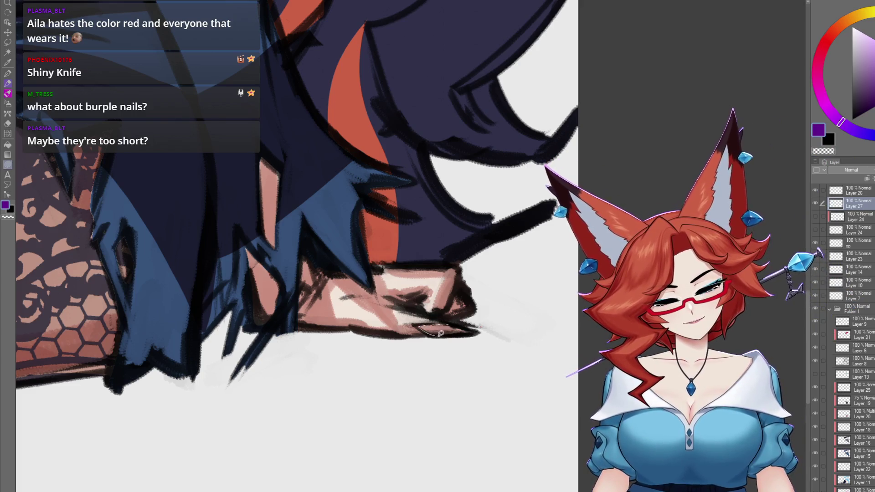
left_click_drag(478, 330, 477, 332)
left_click_drag(425, 298, 463, 298)
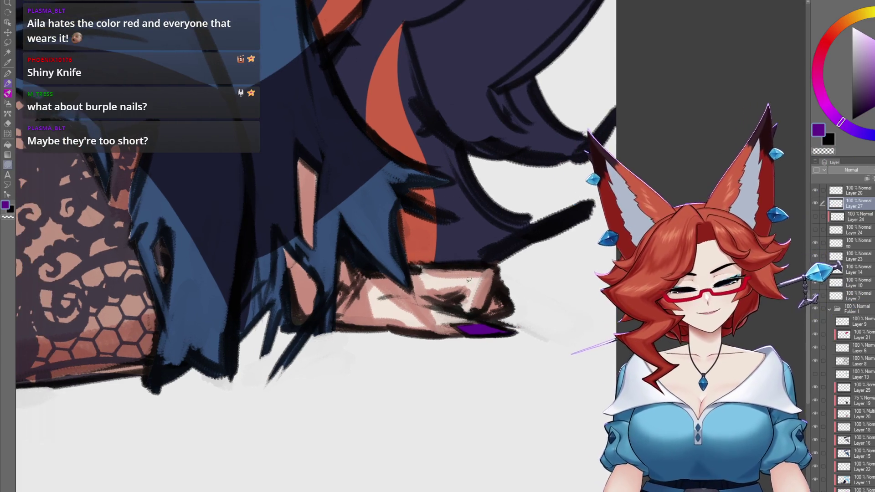
scroll(466, 344, "down", 5)
scroll(438, 279, "up", 8)
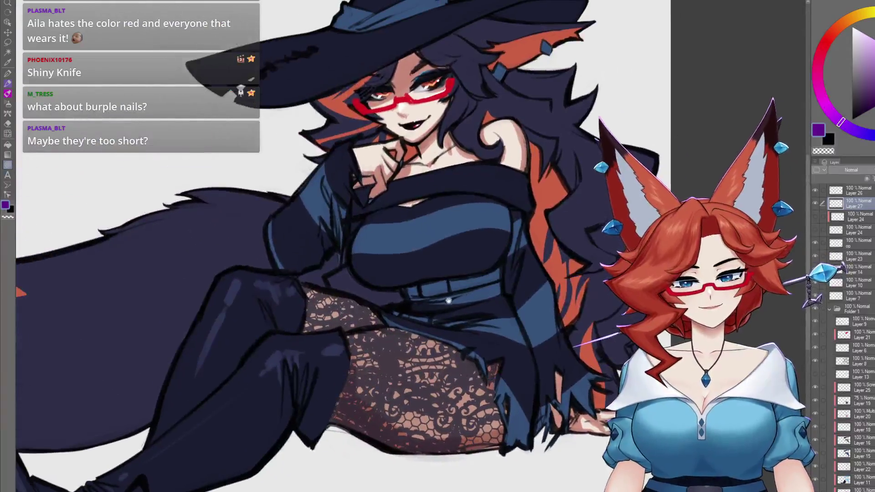
scroll(438, 279, "up", 2)
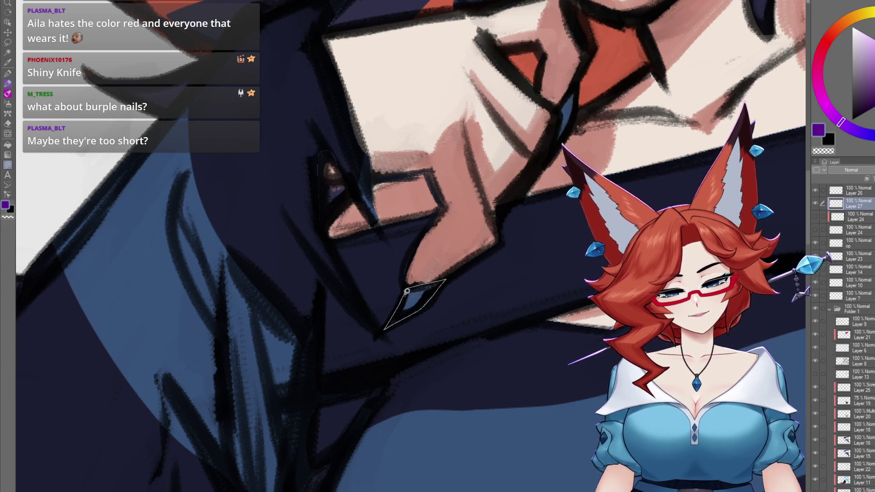
left_click(406, 292)
scroll(491, 264, "down", 2)
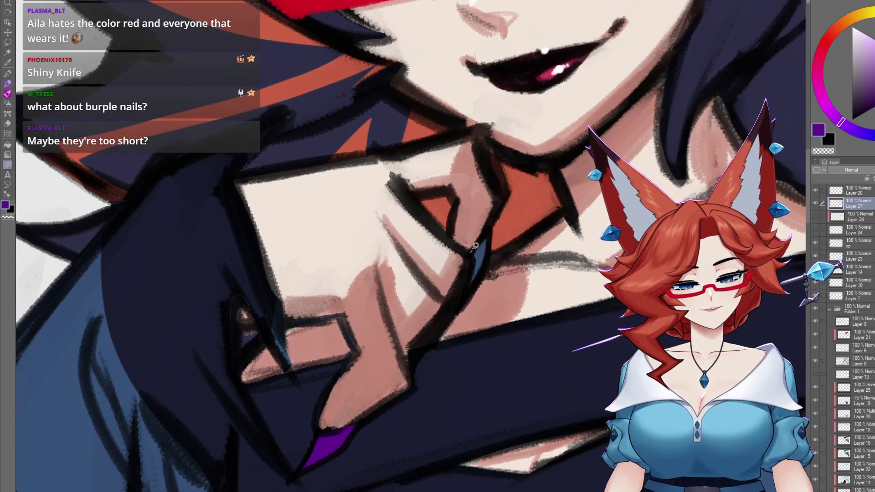
scroll(513, 283, "down", 5)
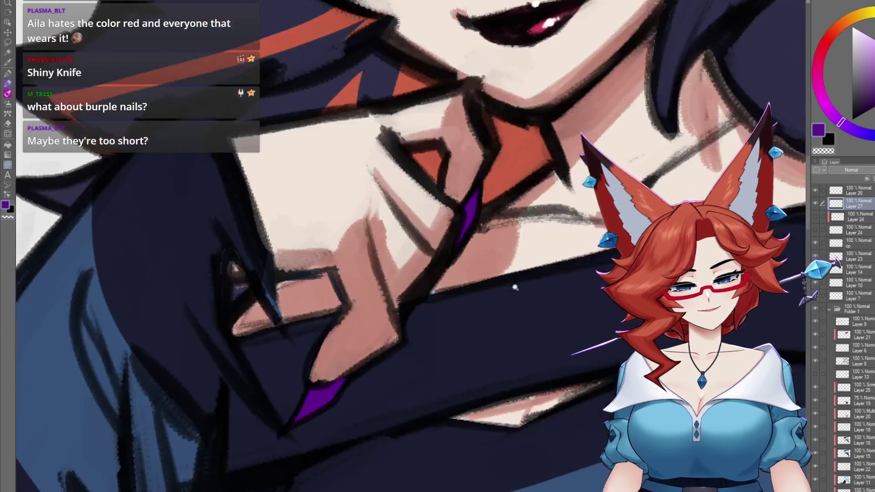
scroll(577, 299, "down", 3)
scroll(611, 301, "up", 4)
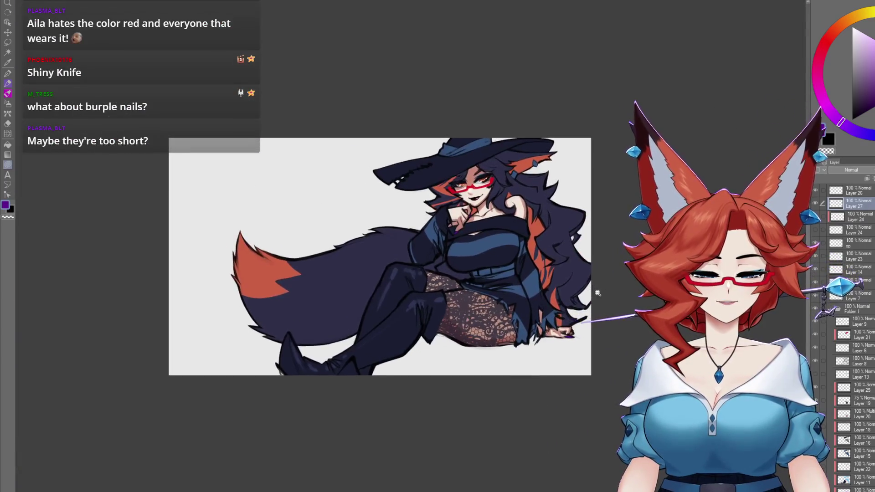
Eyedrop light blue from the eye makeup and repaint the nails, undoing a stray shape on the chest
scroll(542, 321, "up", 4)
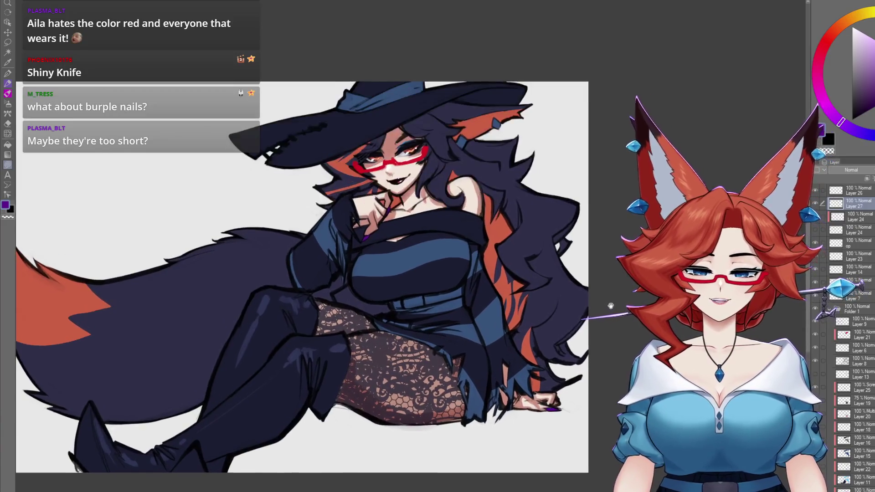
scroll(531, 219, "up", 5)
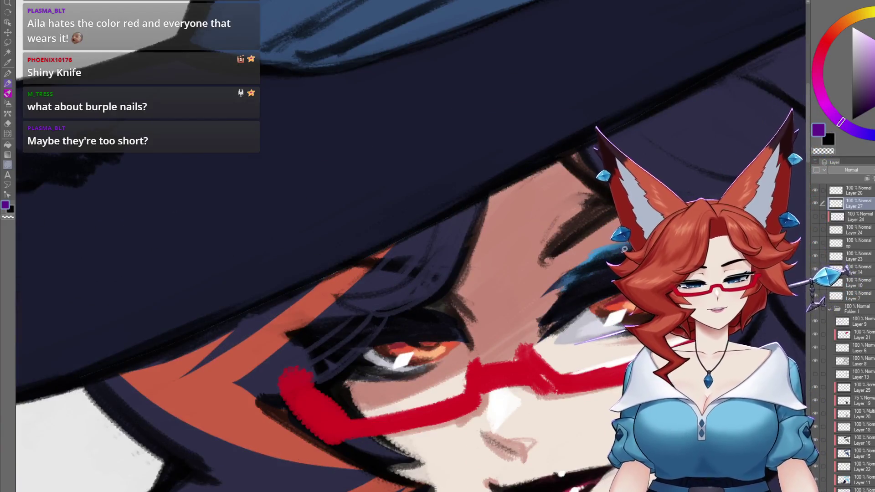
left_click(598, 248, "alt")
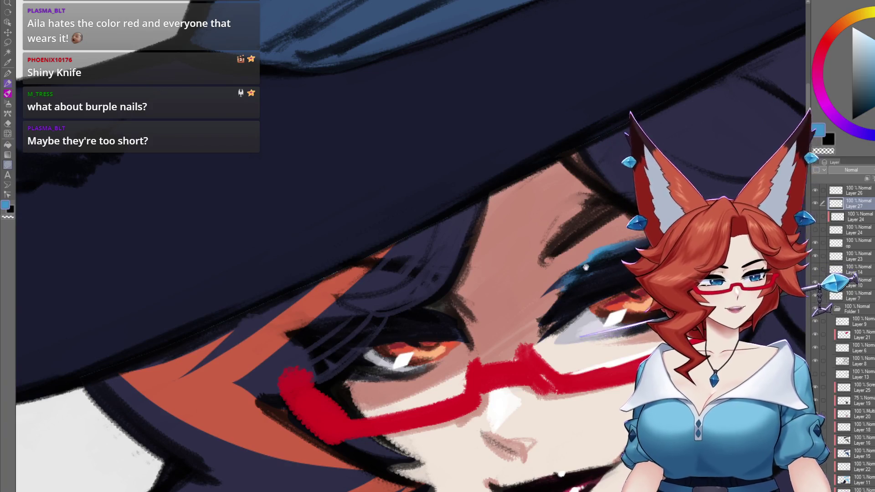
scroll(588, 263, "down", 6)
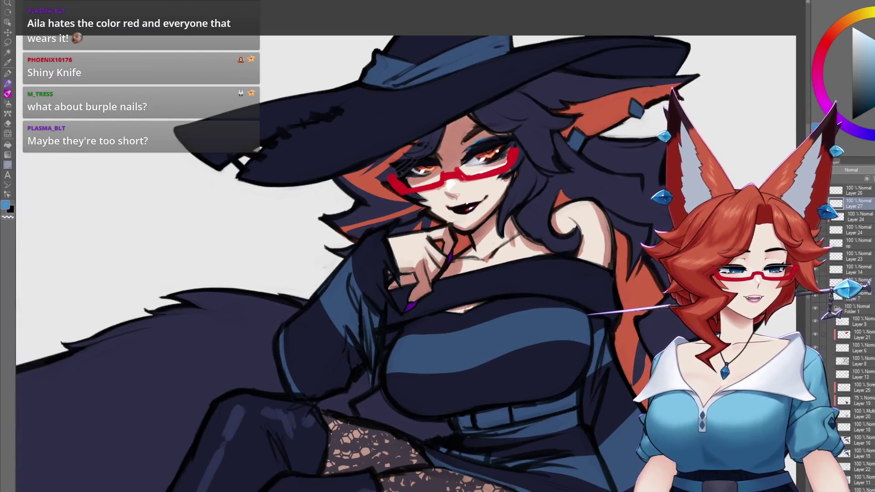
mouse_move(473, 307)
left_mouse_down()
mouse_move(456, 242)
mouse_move(378, 390)
left_mouse_up()
left_click_drag(539, 394, 523, 362)
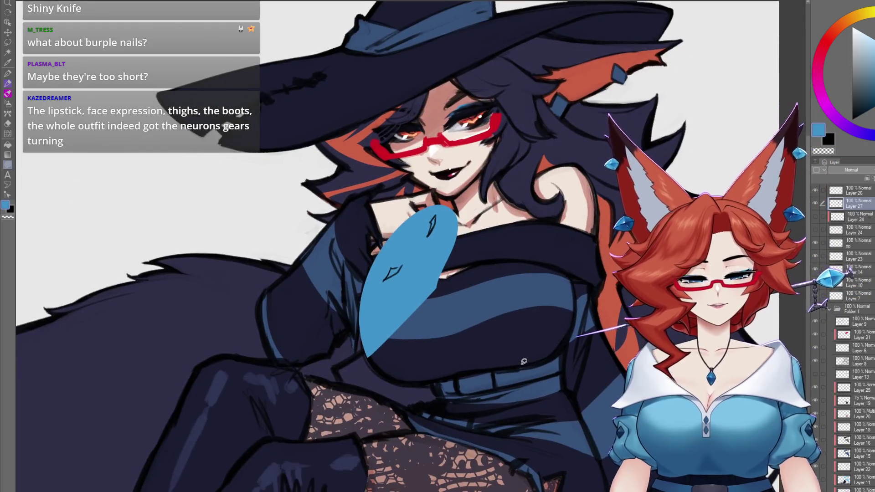
key("ctrl+z")
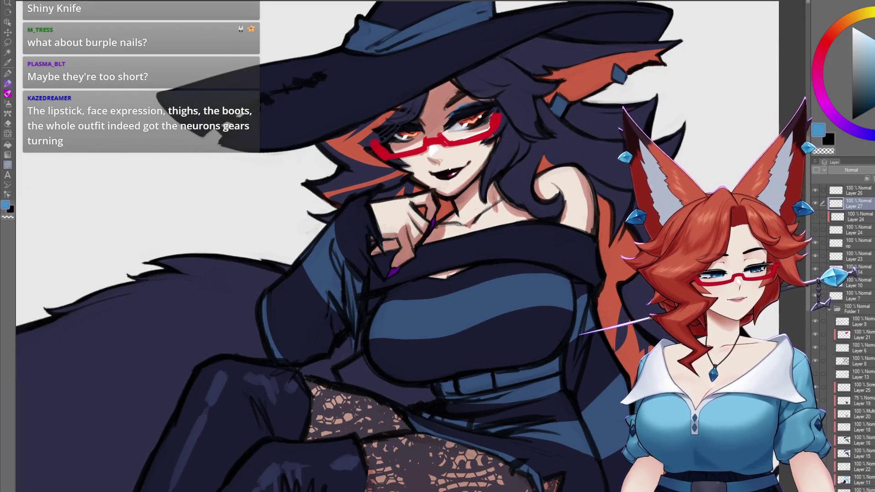
Zoom and pan to bring the ear gem under the hat into view
scroll(520, 391, "down", 8)
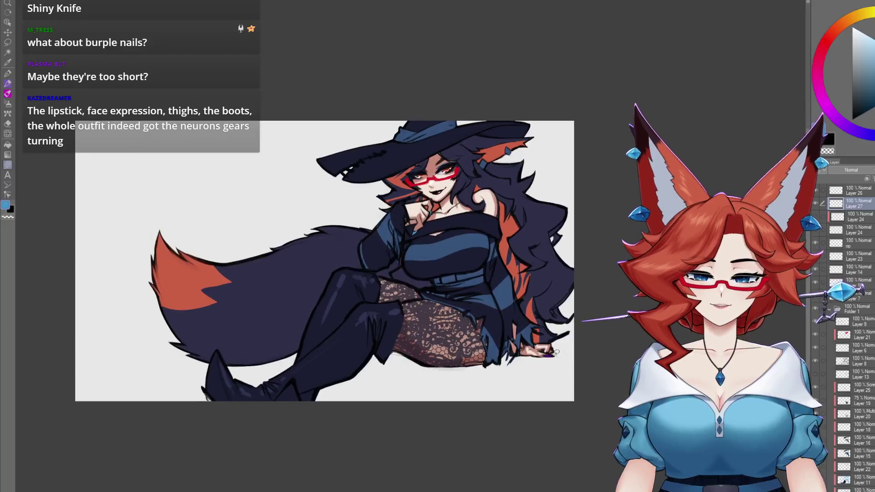
scroll(561, 393, "up", 6)
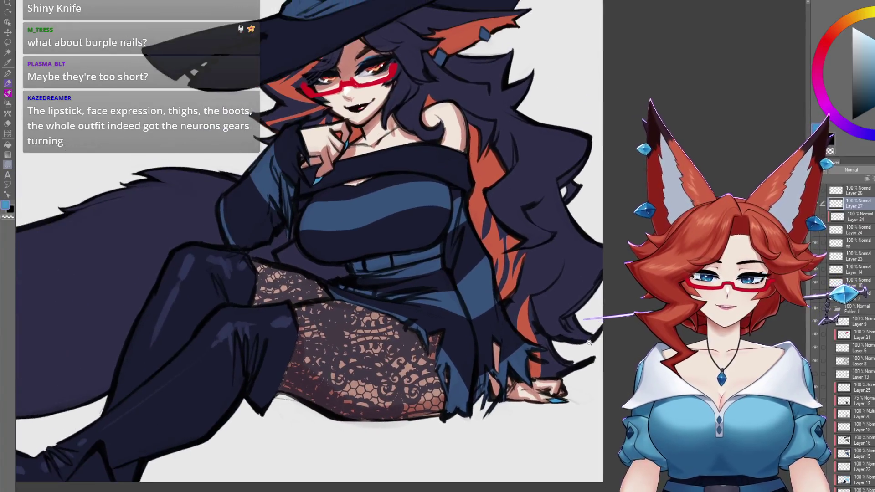
scroll(591, 351, "down", 4)
scroll(535, 174, "up", 8)
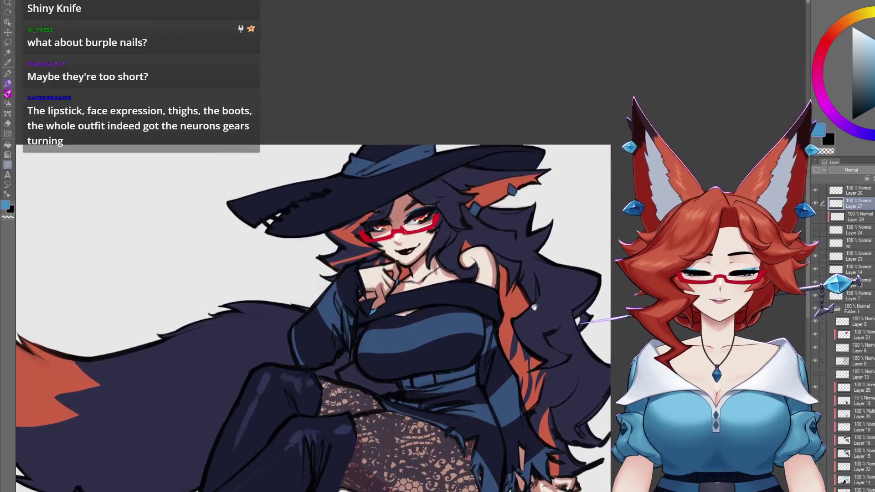
mouse_move(535, 175)
left_mouse_down()
mouse_move(539, 204)
mouse_move(553, 188)
mouse_move(568, 205)
mouse_move(559, 226)
mouse_move(544, 167)
left_mouse_up()
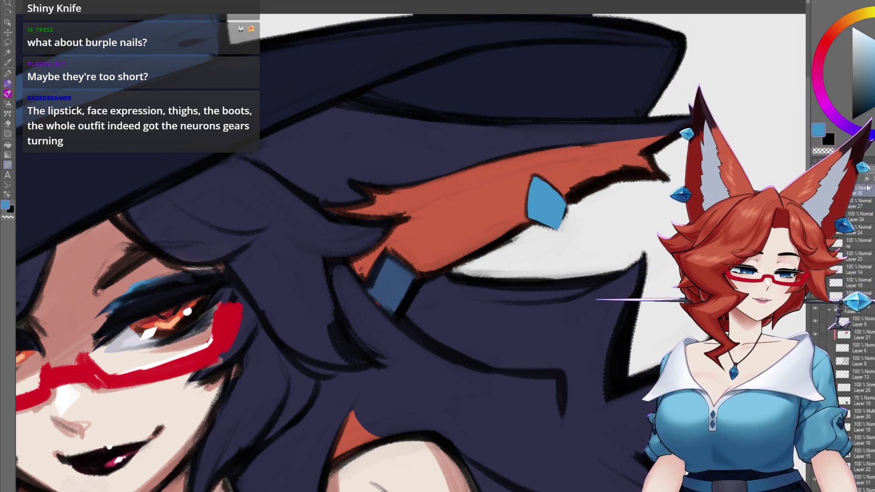
Sample black from the ear gem's outline, then the dark navy from the dress
left_click(527, 195, "alt")
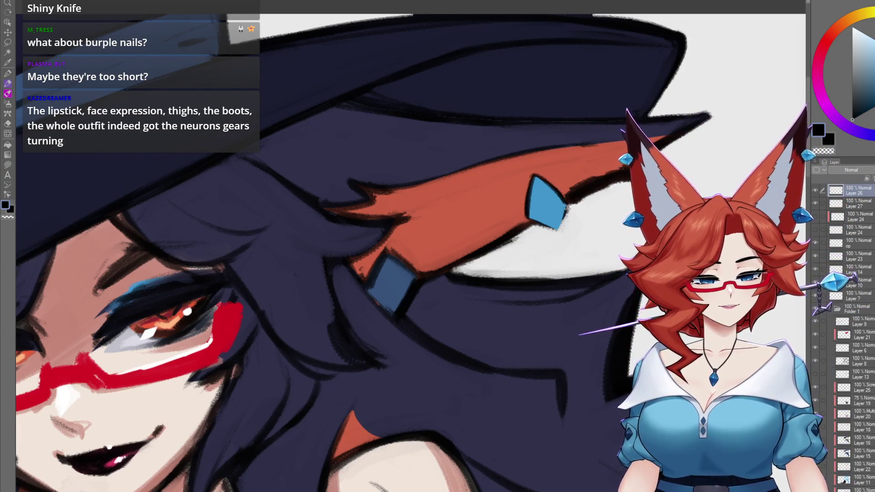
scroll(555, 232, "down", 6)
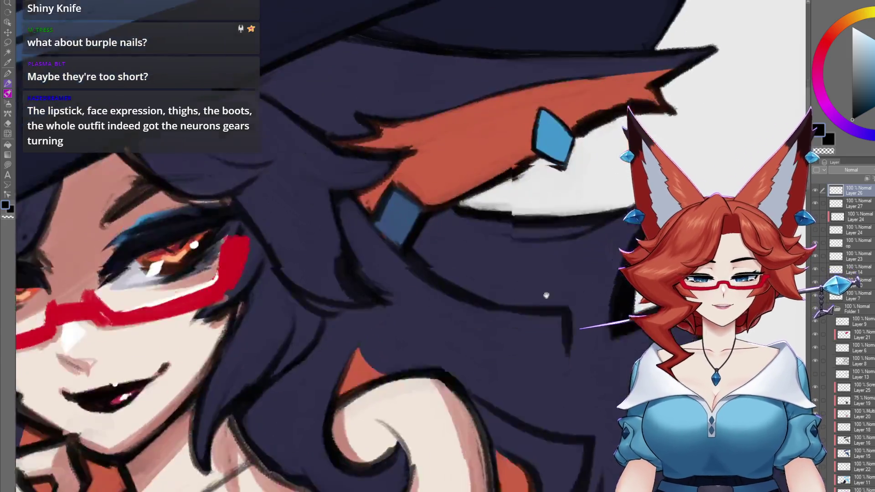
scroll(564, 308, "up", 3)
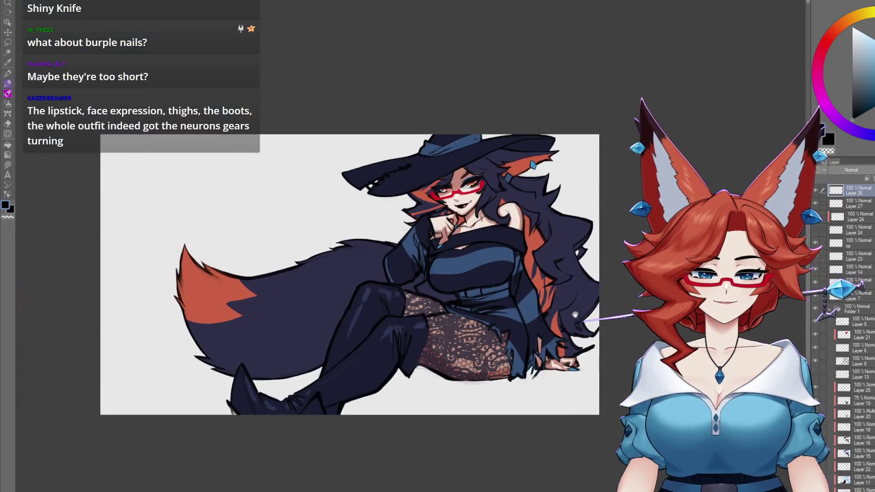
scroll(571, 288, "up", 3)
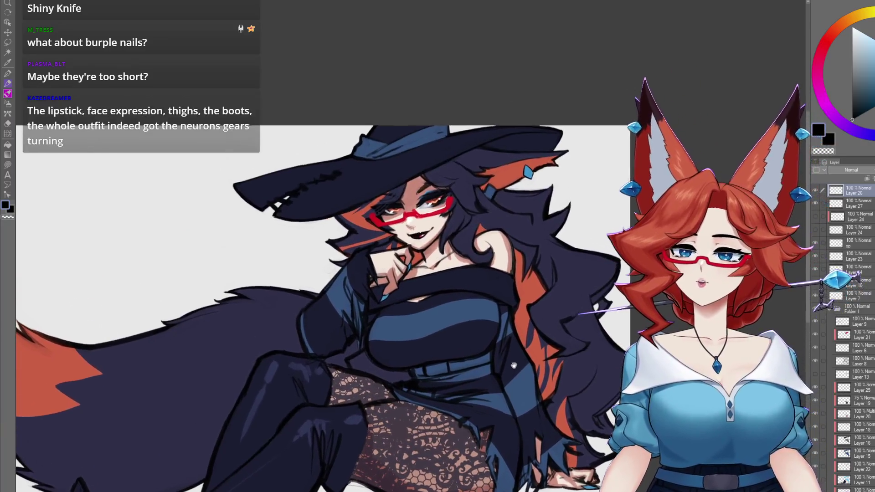
left_click_drag(514, 365, 515, 256)
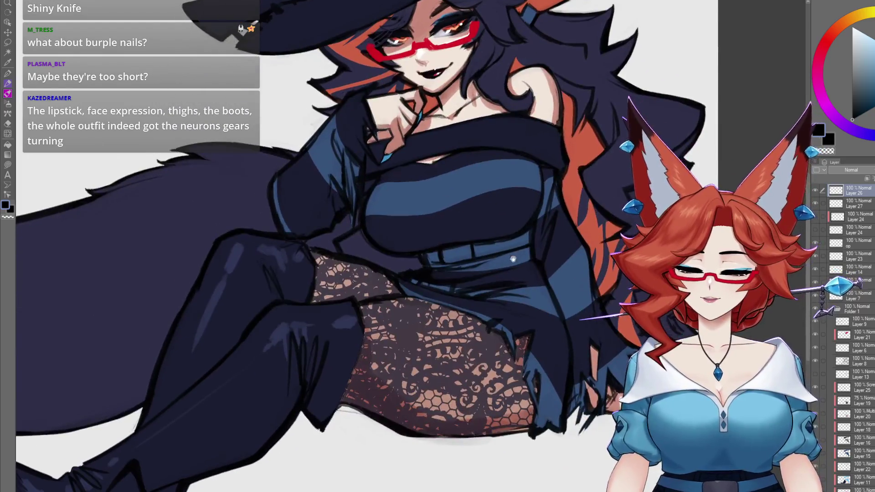
left_click(334, 365, "alt")
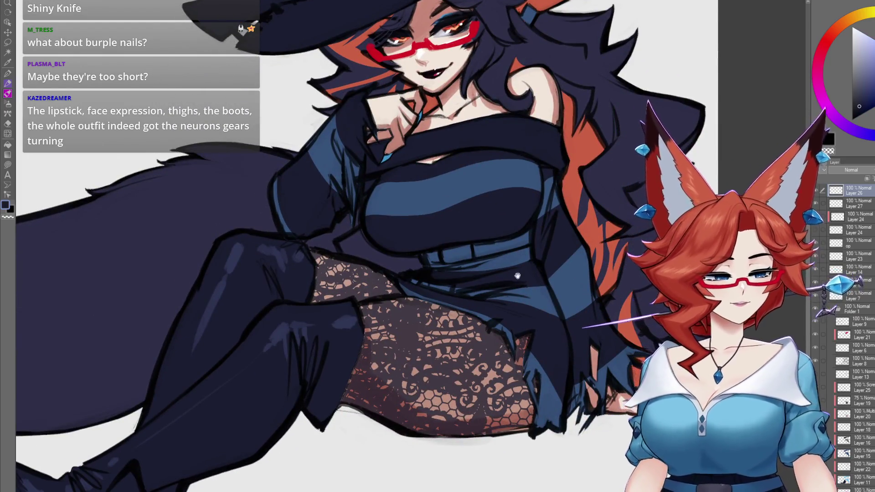
scroll(511, 275, "up", 3)
scroll(538, 309, "up", 2)
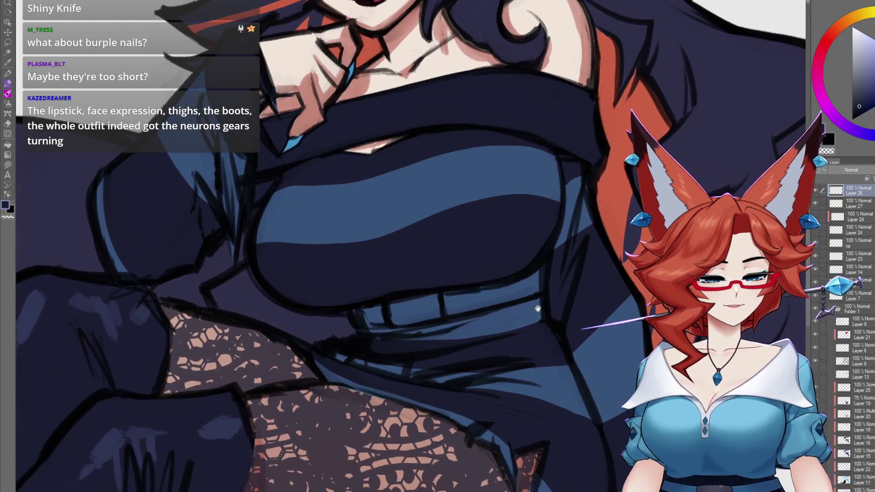
On Layer 16, lasso the belt buckle and fill it orange-red, then zoom out to the whole witch
left_click(866, 440)
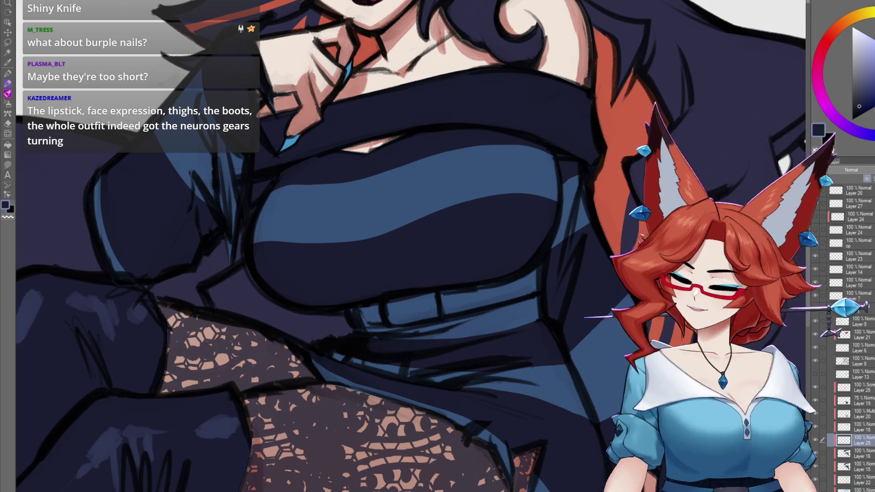
mouse_move(528, 295)
left_mouse_down()
mouse_move(452, 314)
mouse_move(539, 273)
left_mouse_up()
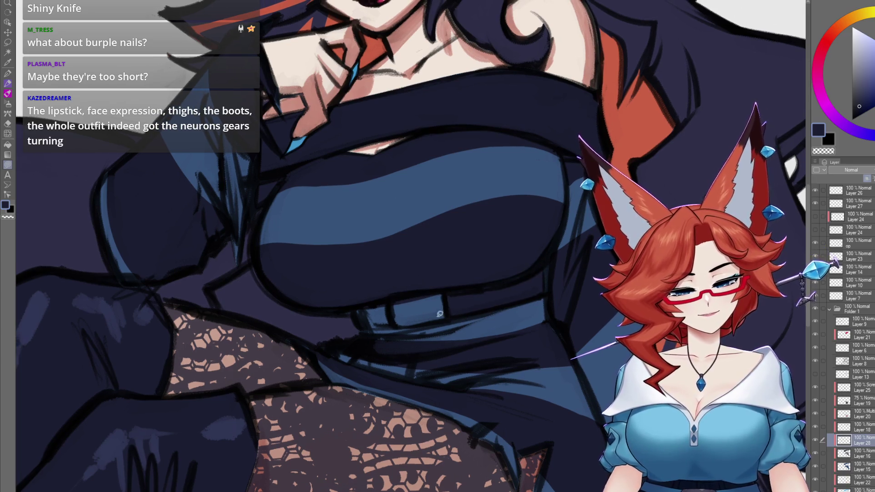
mouse_move(369, 325)
left_mouse_down()
mouse_move(358, 310)
mouse_move(354, 319)
left_mouse_up()
left_click_drag(399, 319, 409, 322)
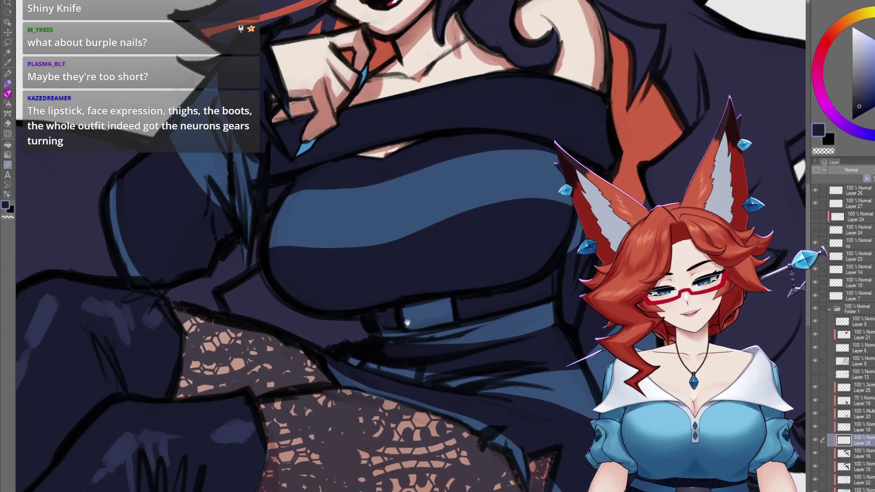
scroll(493, 327, "down", 5)
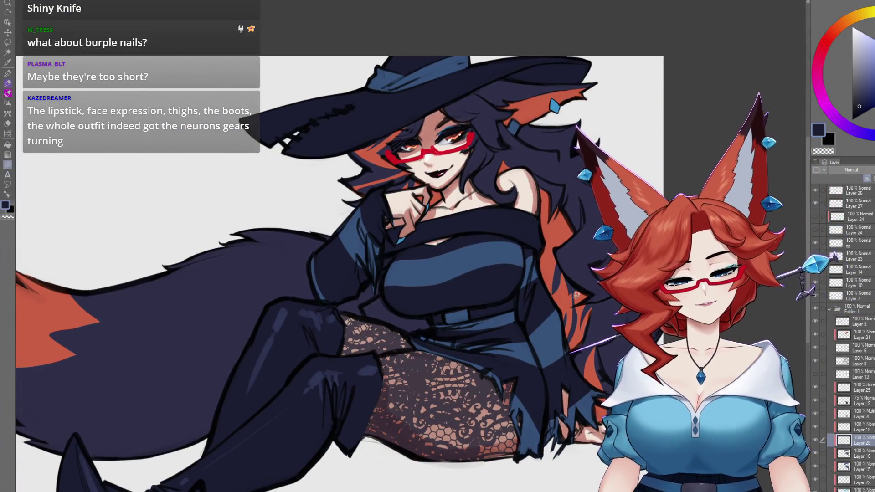
left_click(567, 296, "alt")
left_click_drag(475, 313, 505, 327)
scroll(479, 315, "up", 3)
scroll(592, 322, "down", 5)
left_click_drag(597, 410, 547, 410)
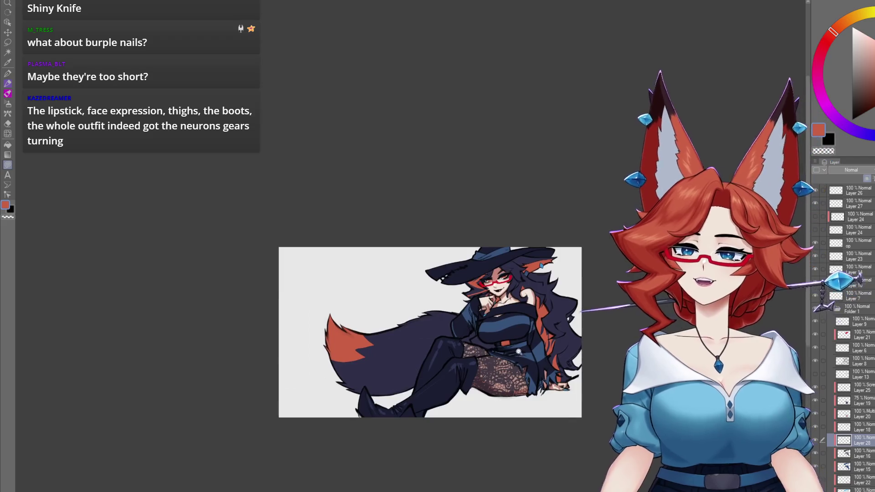
Select the Screen-mode Layer 25 and sample dark navy from the dress
scroll(544, 316, "up", 4)
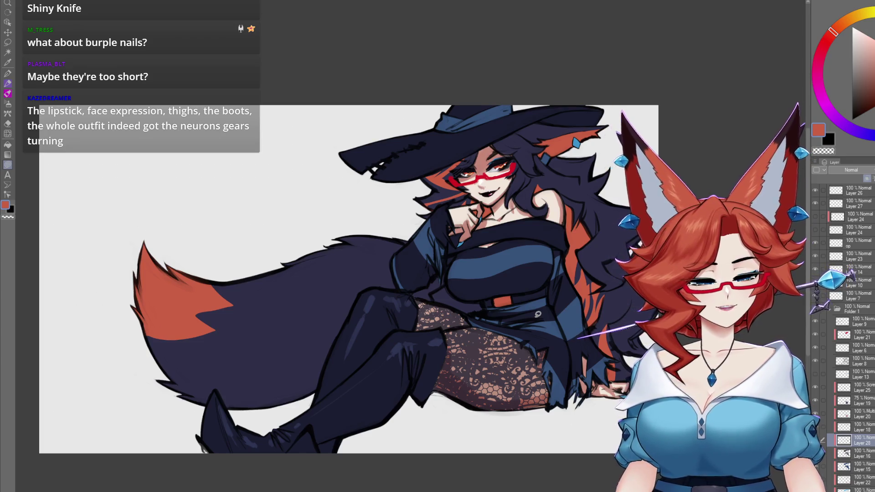
left_click(863, 385)
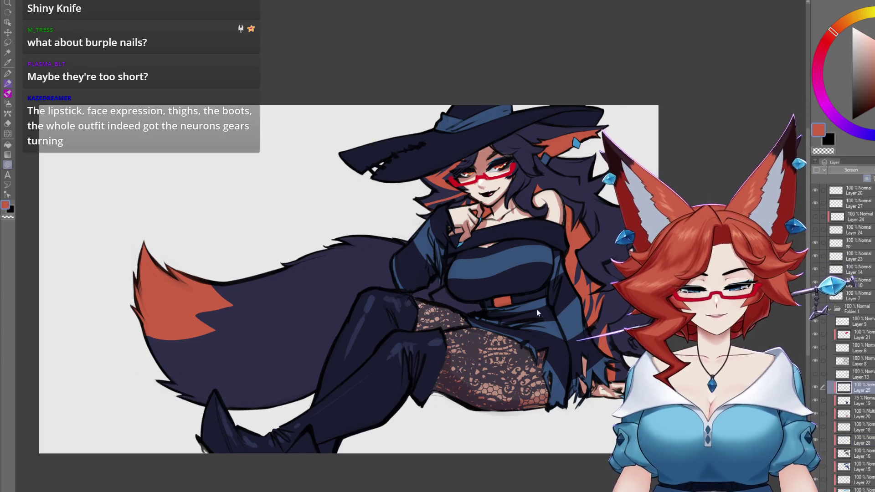
scroll(520, 305, "up", 3)
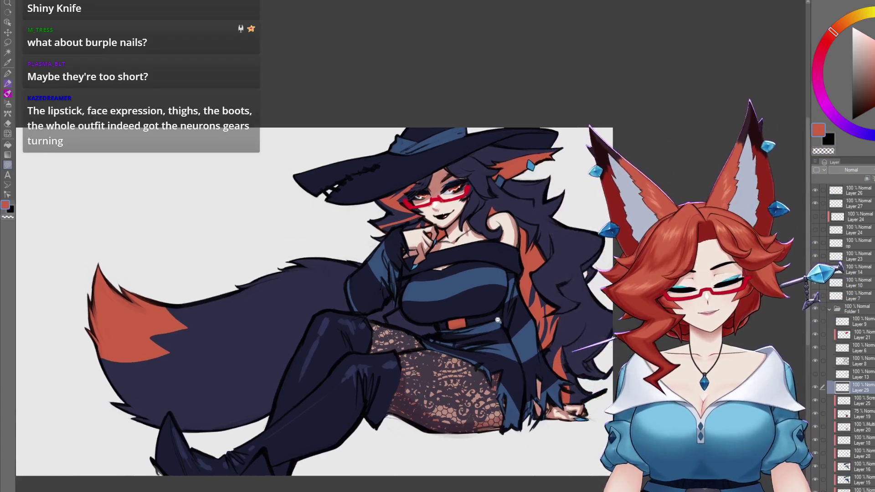
left_click(466, 328, "alt")
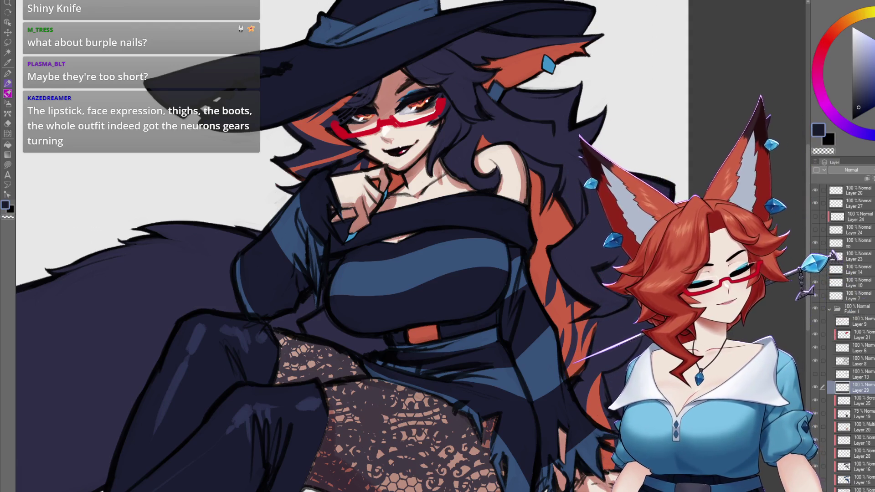
key("alt+bracketleft")
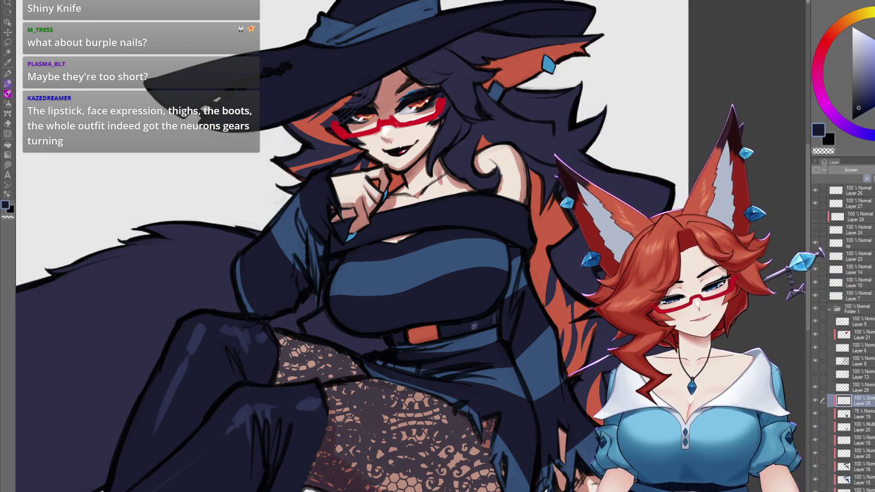
Look over the whole illustration, then collapse the folder of character layers
scroll(519, 415, "down", 4)
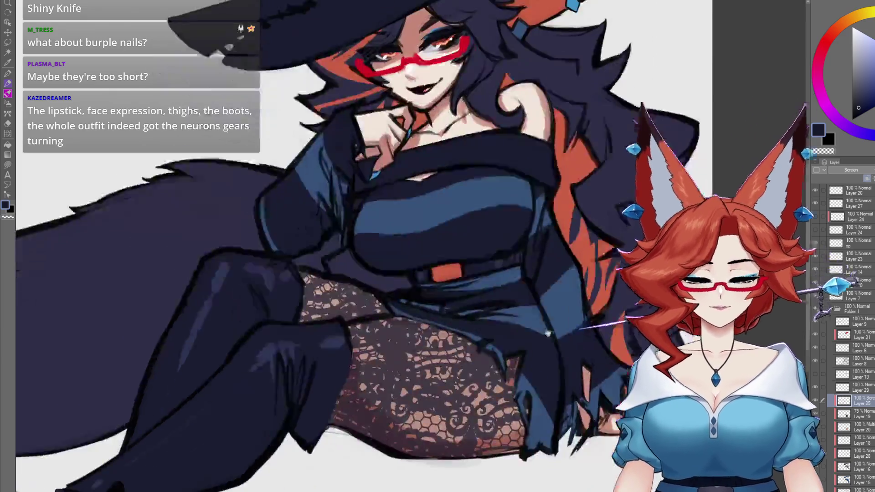
scroll(559, 348, "up", 2)
left_click_drag(560, 348, 563, 371)
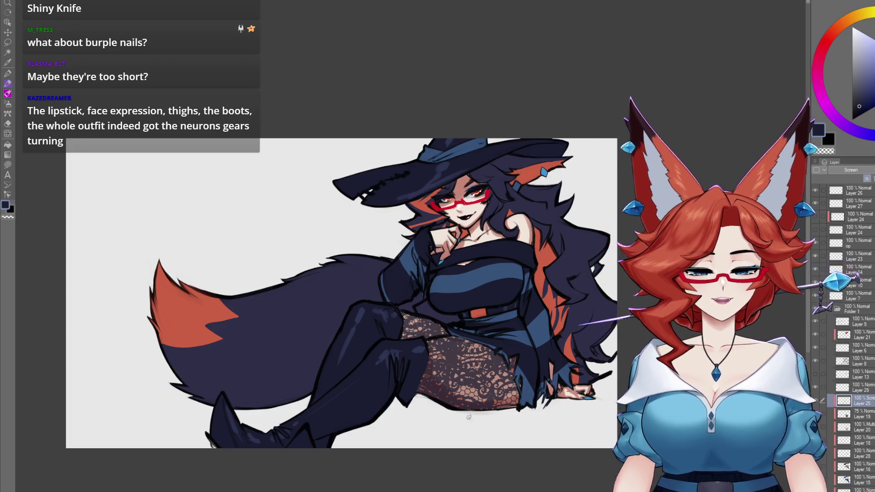
scroll(600, 316, "down", 3)
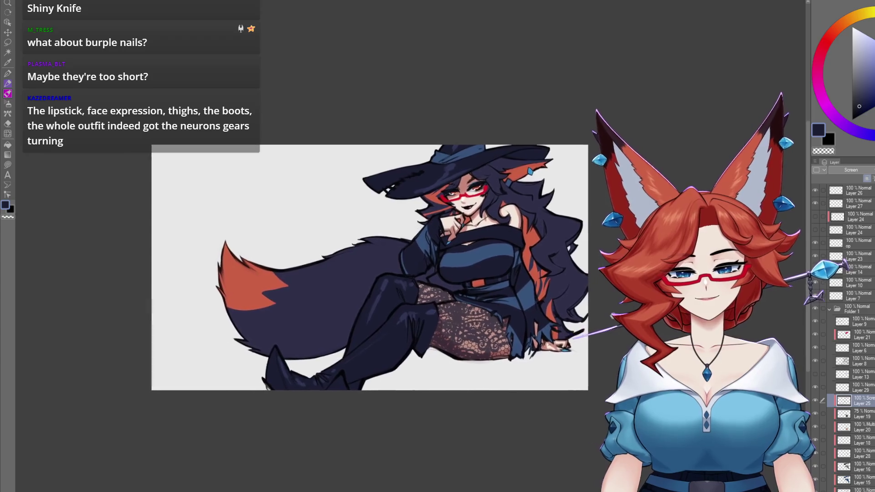
scroll(600, 316, "up", 3)
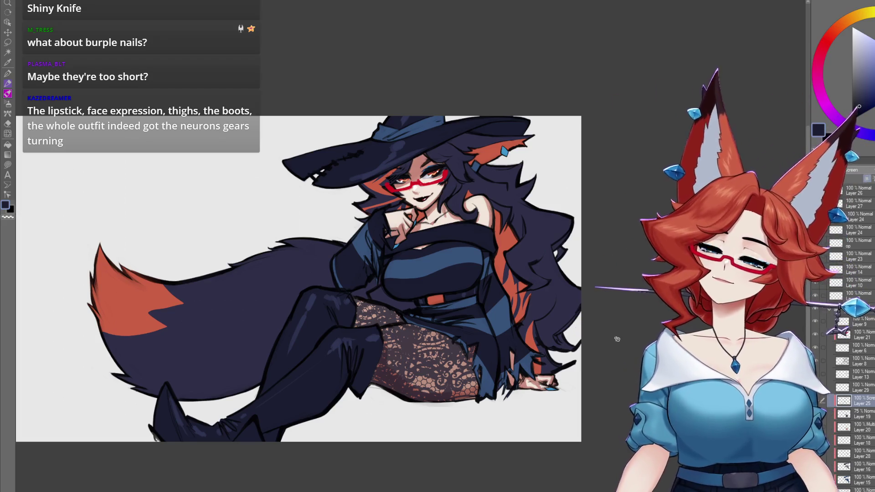
left_click(829, 311)
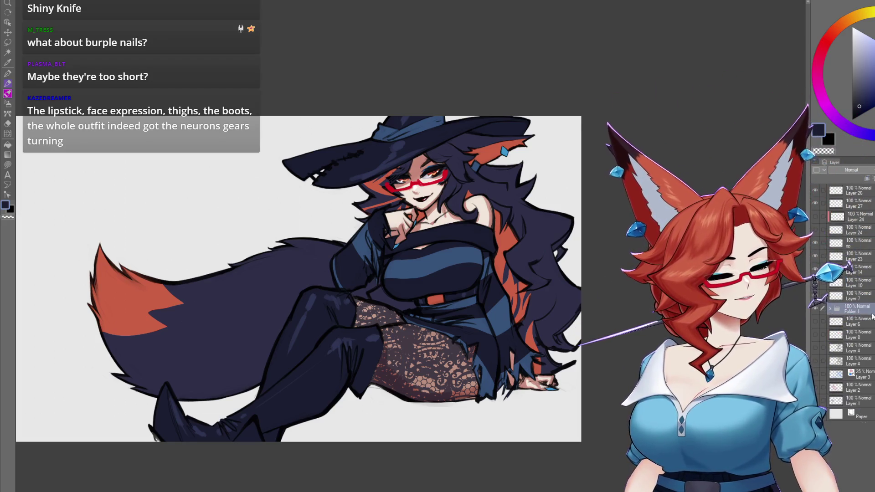
Fill a new layer above Layer 6 with mauve-grey, then select a rectangle inset from the canvas edges
left_click(857, 321)
key("ctrl+shift+n")
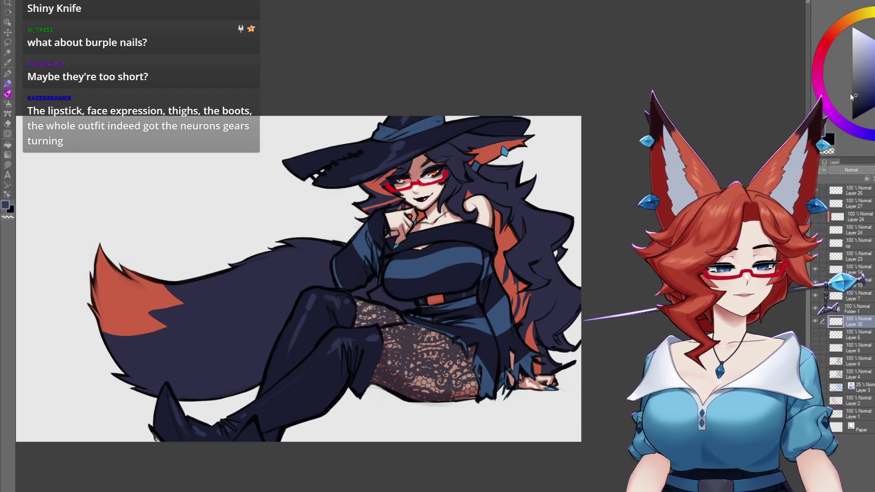
key("g")
left_click(531, 440)
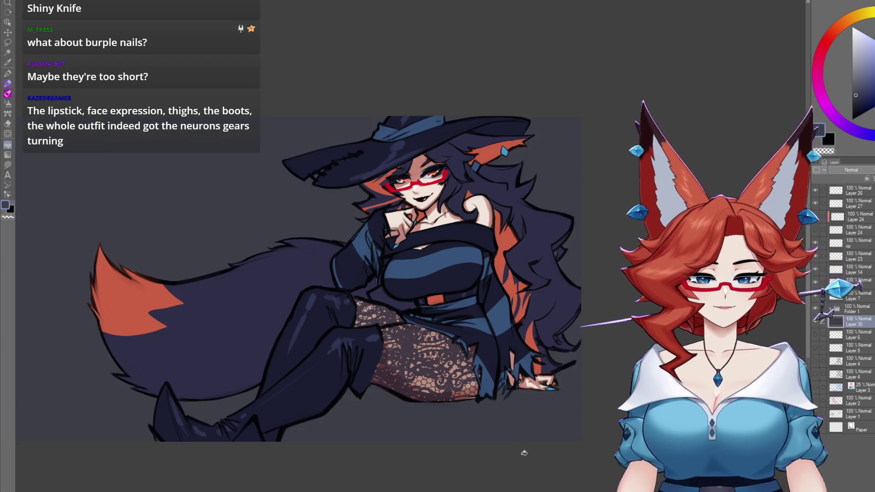
mouse_move(530, 440)
left_mouse_down()
mouse_move(563, 410)
mouse_move(572, 416)
mouse_move(465, 415)
mouse_move(549, 412)
mouse_move(547, 421)
mouse_move(527, 411)
left_mouse_up()
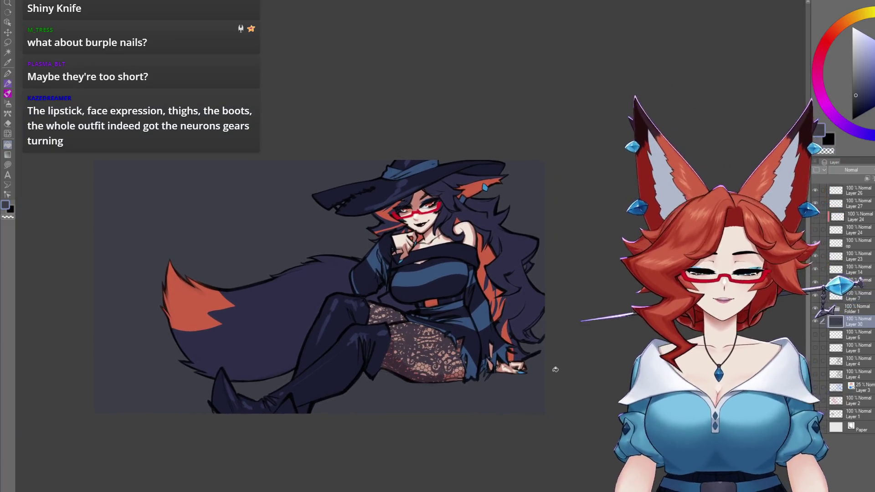
left_click(821, 60)
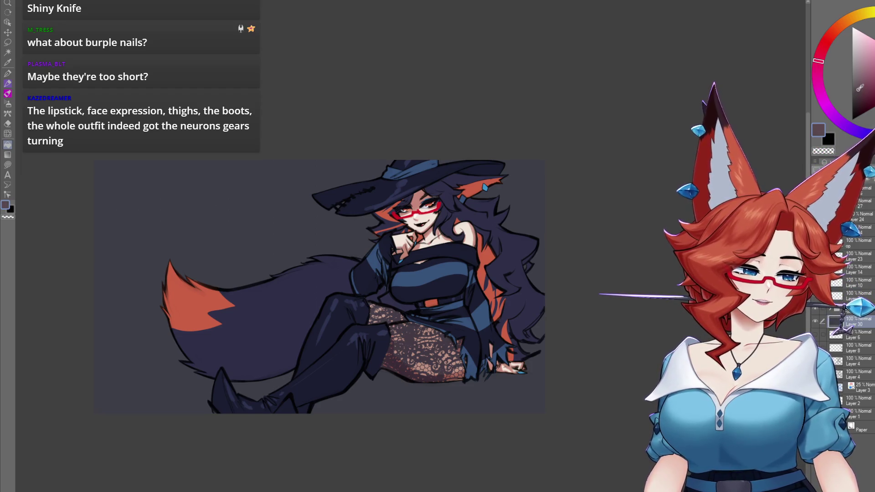
left_click(555, 385)
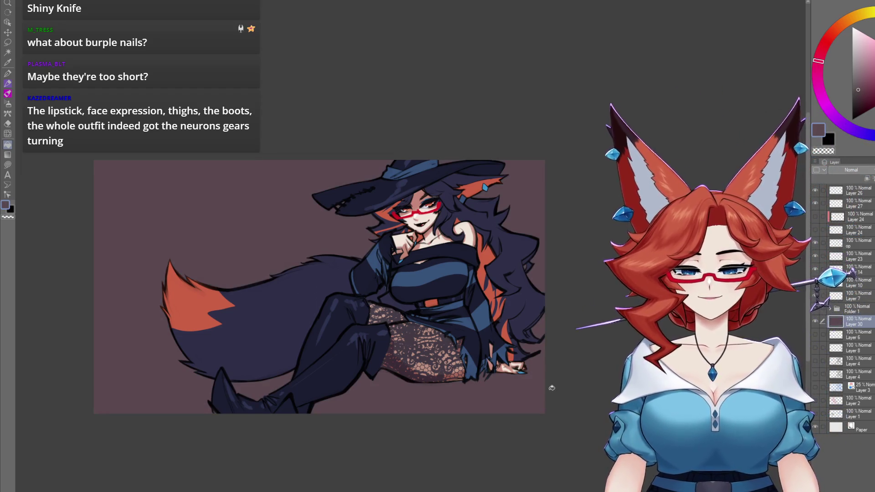
left_click_drag(549, 383, 600, 369)
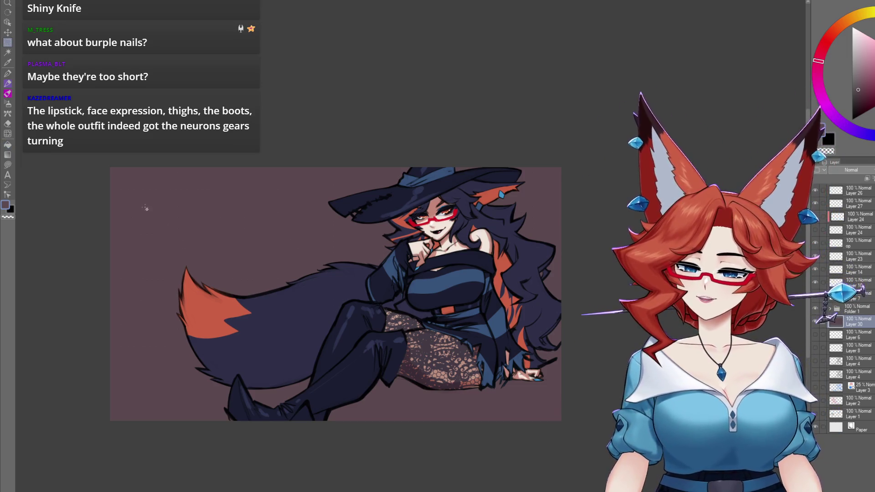
mouse_move(154, 204)
left_mouse_down()
mouse_move(426, 358)
mouse_move(548, 396)
left_mouse_up()
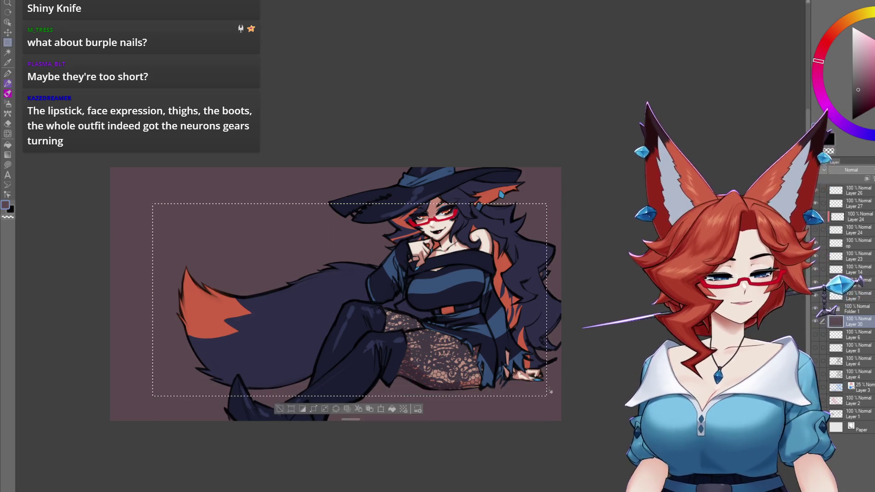
Clear the mauve background outside the rectangular selection, deselect, and recentre the canvas
left_click(347, 410)
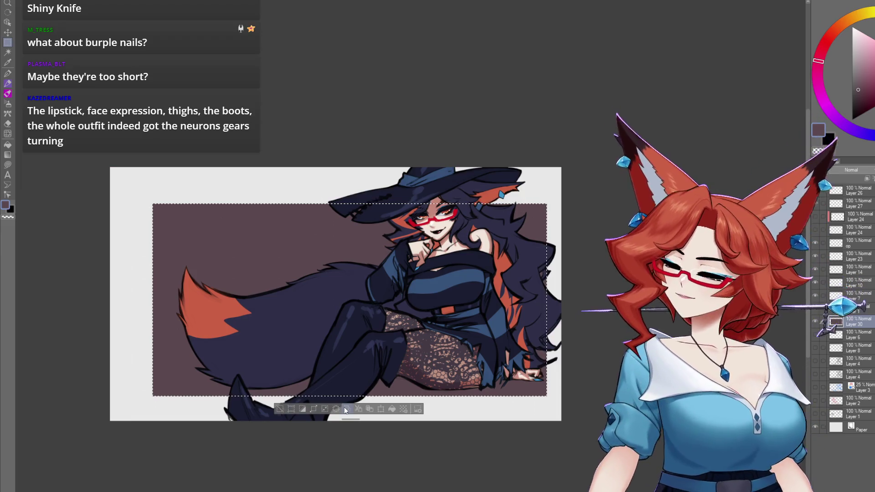
key("ctrl+d")
mouse_move(345, 408)
left_mouse_down()
mouse_move(588, 318)
mouse_move(596, 329)
left_mouse_up()
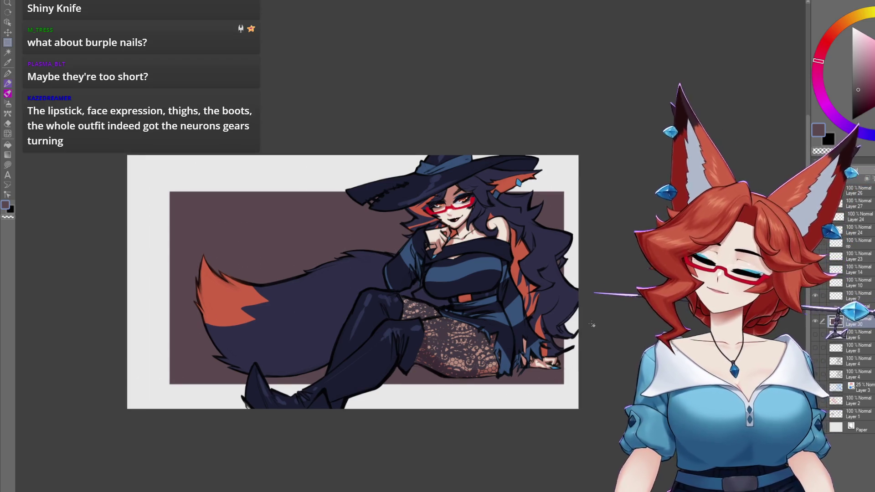
Move the mauve rectangle layer into place behind the witch, keeping its opacity unchanged
key("k")
left_click_drag(624, 332, 611, 326)
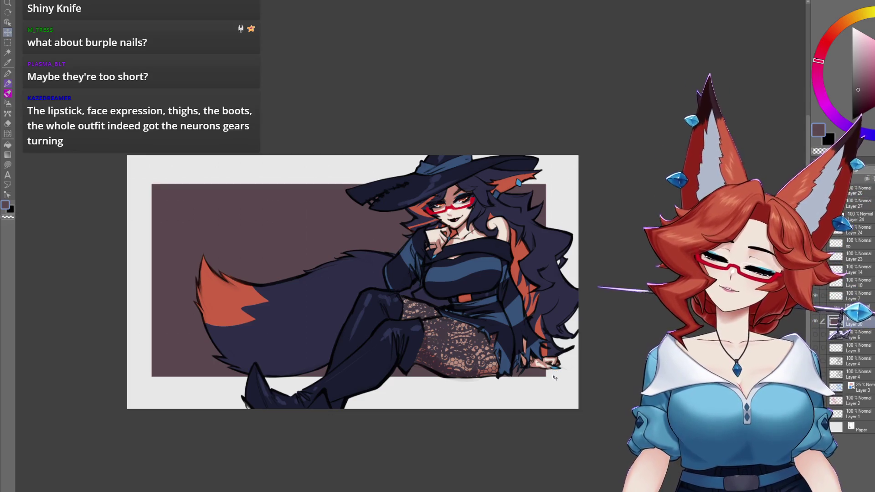
left_click_drag(549, 412, 551, 413)
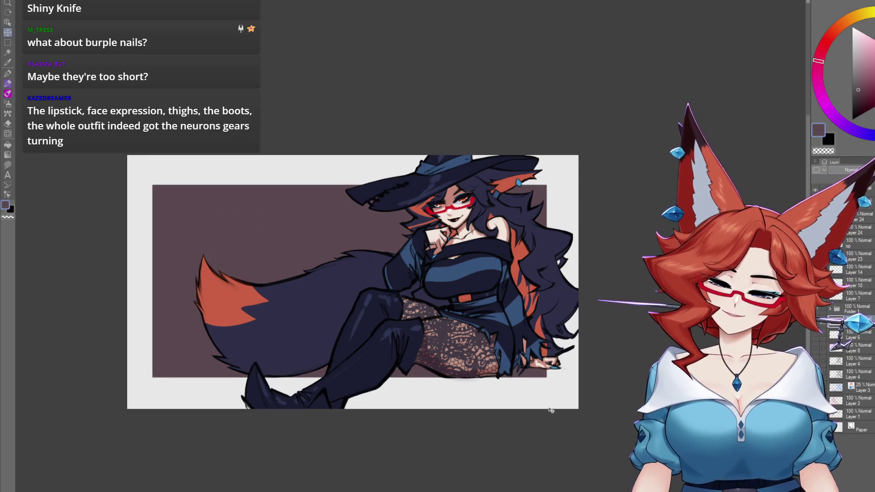
left_click_drag(552, 412, 554, 420)
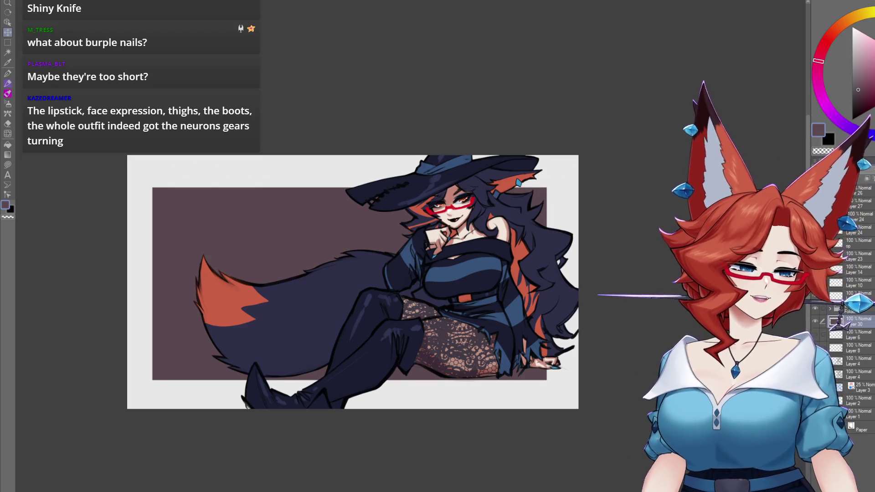
left_click_drag(870, 178, 854, 178)
key("ctrl+z")
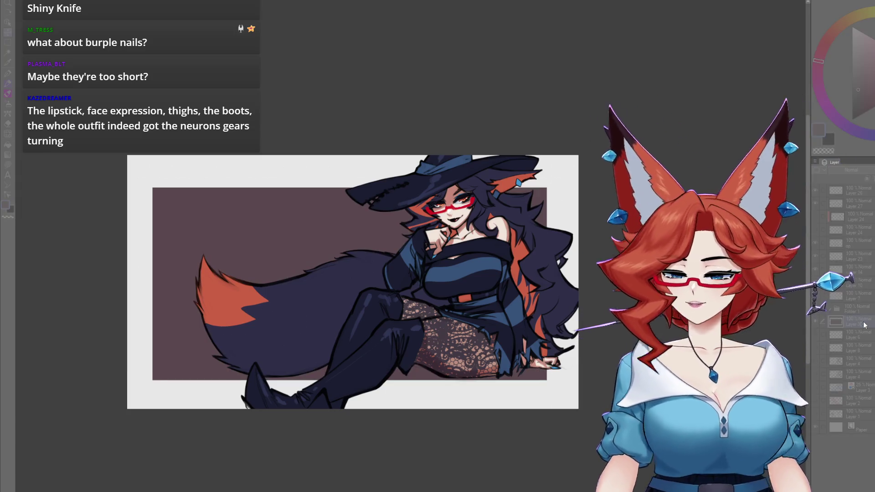
Restore the lighter mauve rectangle, then select the character layers together for grouping
key("ctrl+y")
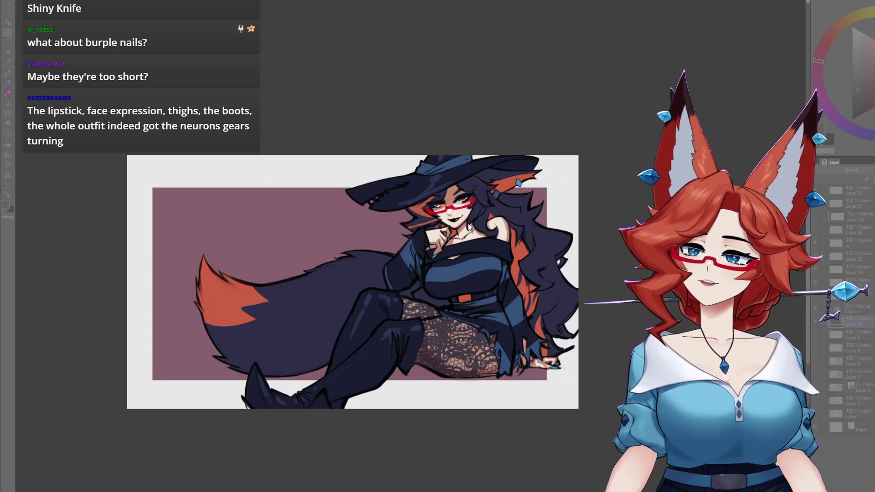
key("ctrl+y")
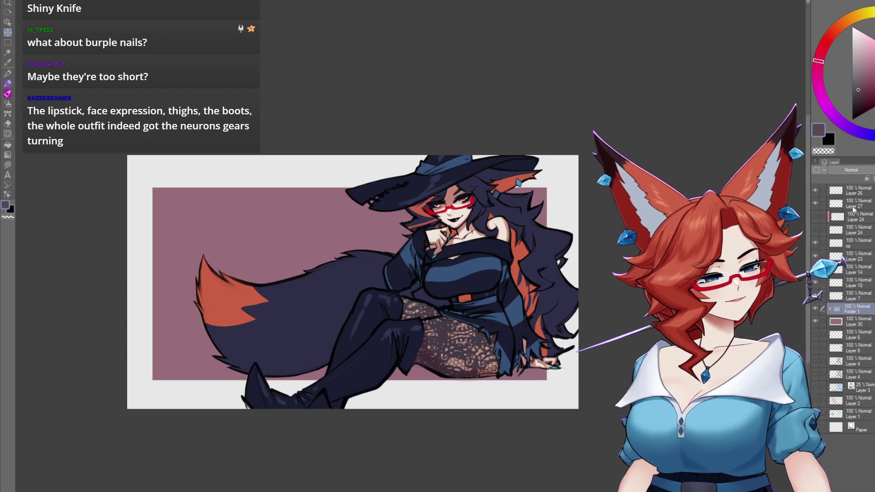
left_click(860, 192, "shift")
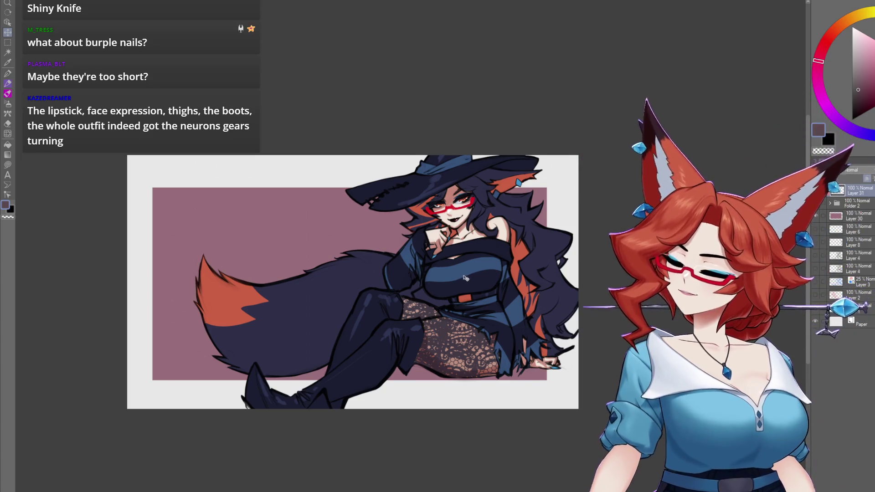
key("b")
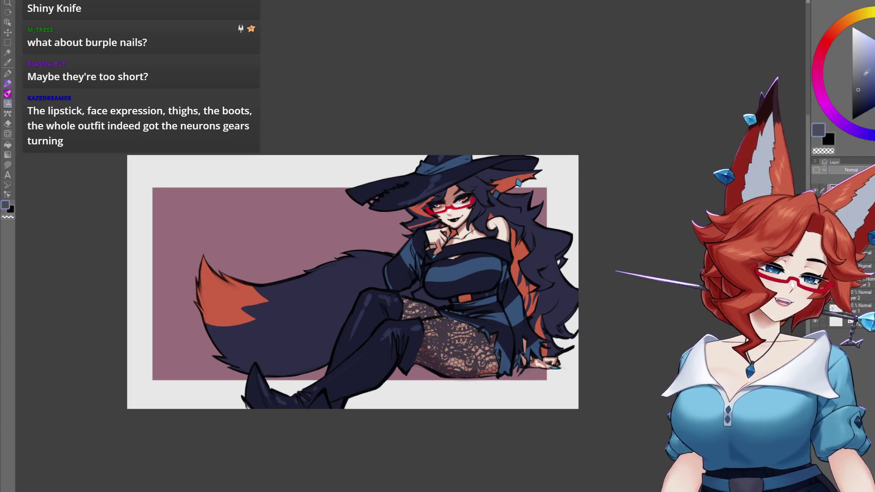
Airbrush a soft tone wash over the figure on Layer 31 and set it to Multiply
mouse_move(524, 78)
left_mouse_down()
mouse_move(351, 166)
mouse_move(547, 175)
left_mouse_up()
left_click(851, 169)
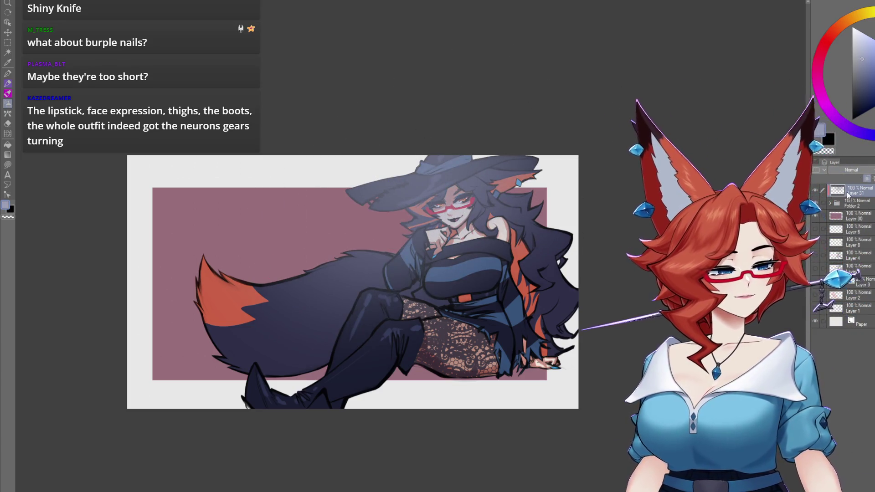
left_click(849, 182)
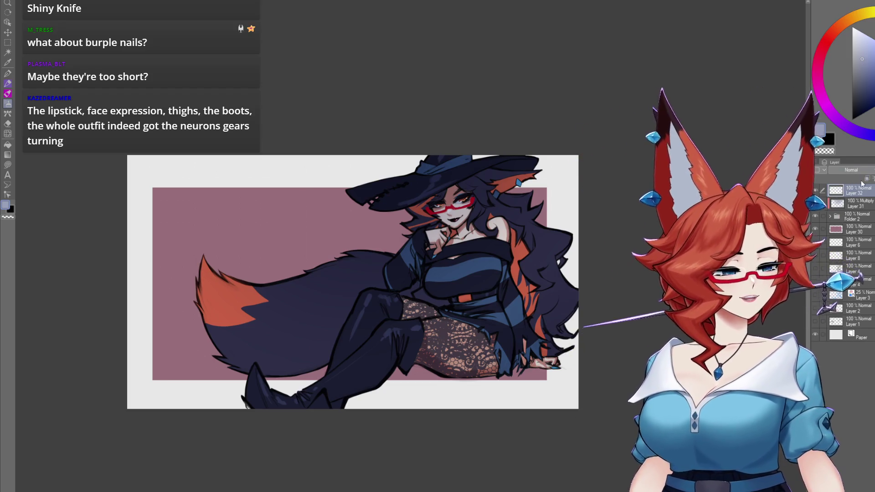
Airbrush light peach glow across the chest, legs and tail on Layer 32
left_click(835, 30)
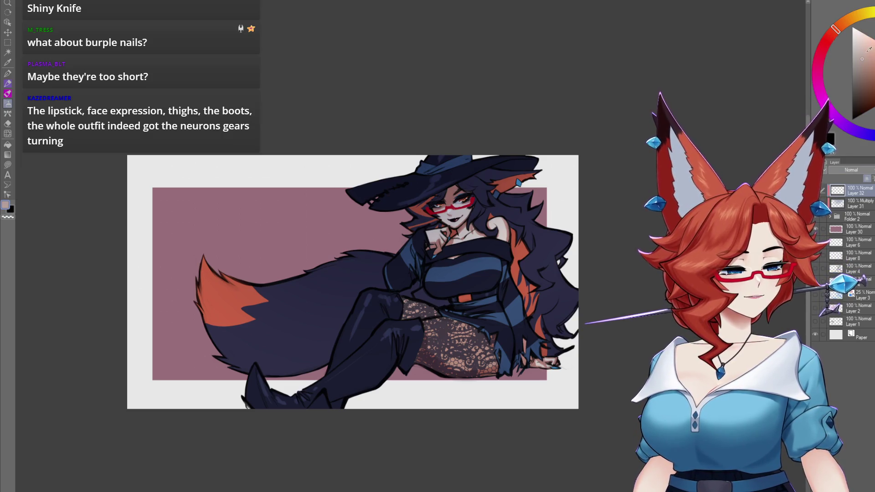
left_click(869, 49)
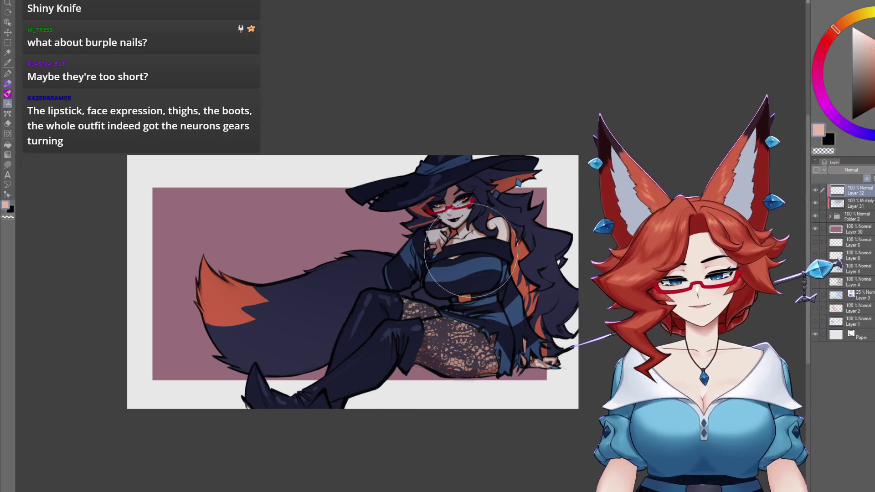
key("bracketleft")
mouse_move(459, 249)
left_mouse_down()
mouse_move(460, 264)
mouse_move(351, 371)
mouse_move(361, 344)
mouse_move(196, 312)
mouse_move(273, 313)
mouse_move(254, 286)
left_mouse_up()
key("bracketright")
key("bracketright")
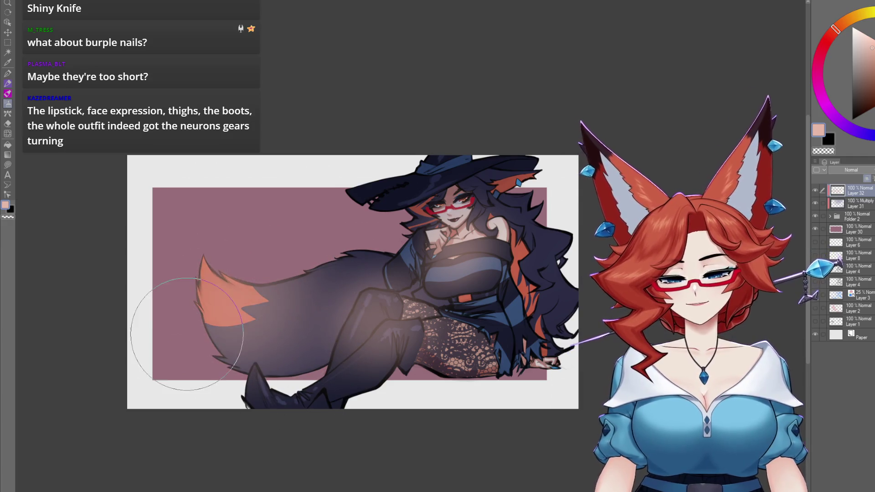
left_click_drag(176, 332, 251, 433)
key("bracketleft")
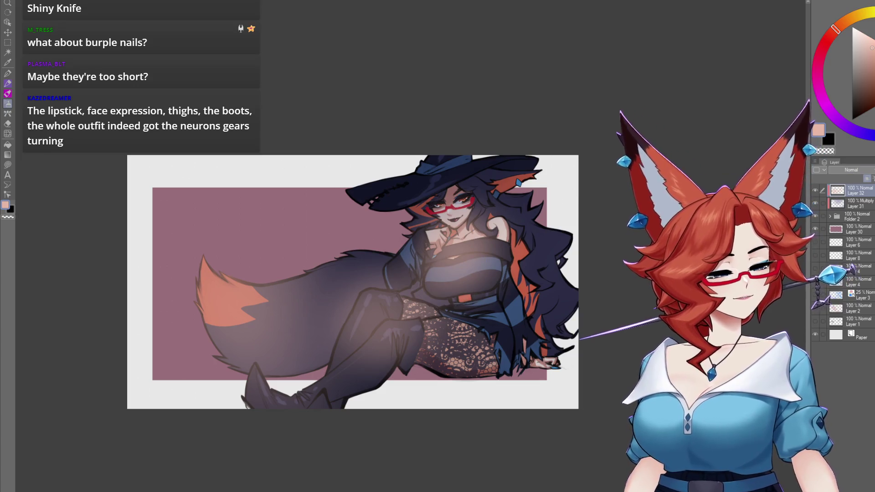
Set Layer 32 to Overlay, compare it on and off, and reselect the Multiply layer
key("shift+alt+o")
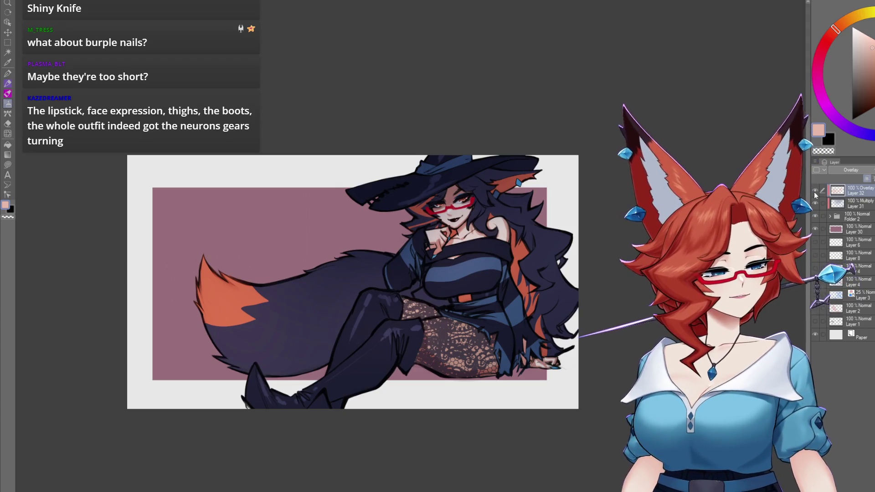
left_click(814, 190)
left_click(814, 191)
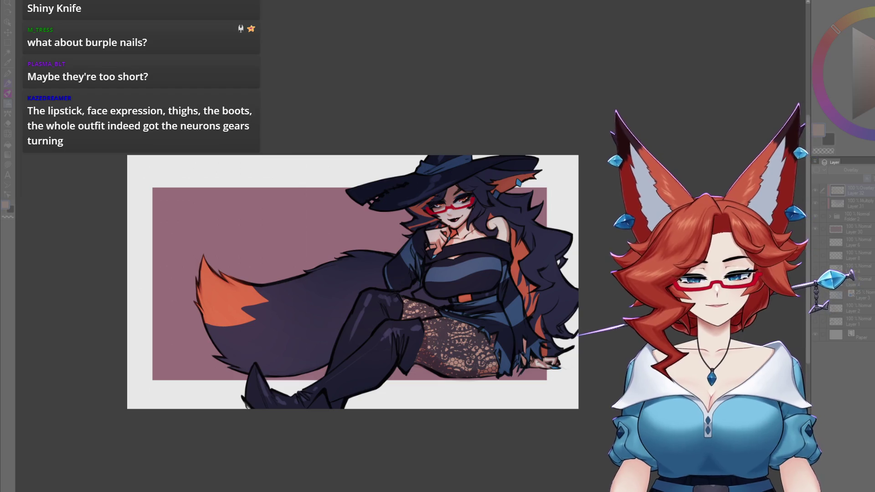
left_click(855, 207)
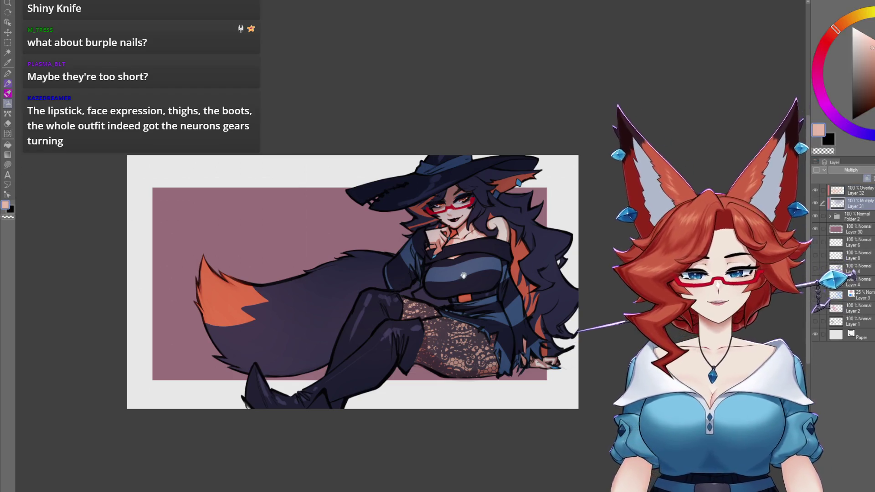
scroll(499, 298, "up", 6)
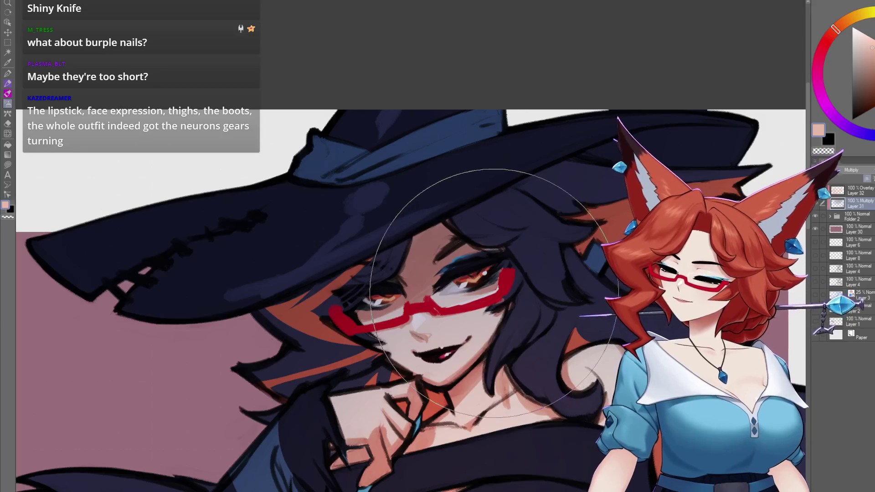
Erase the Multiply shading around the witch's eyes, then zoom back out to the whole illustration
key("e")
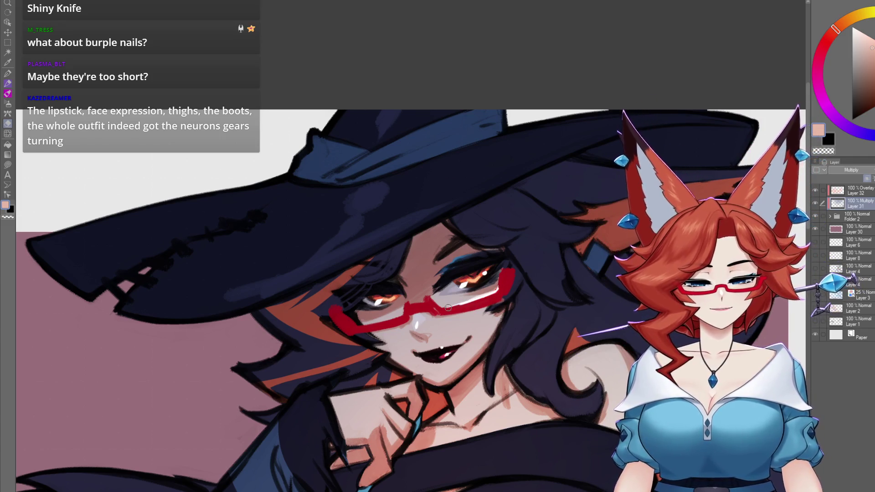
scroll(525, 418, "down", 5)
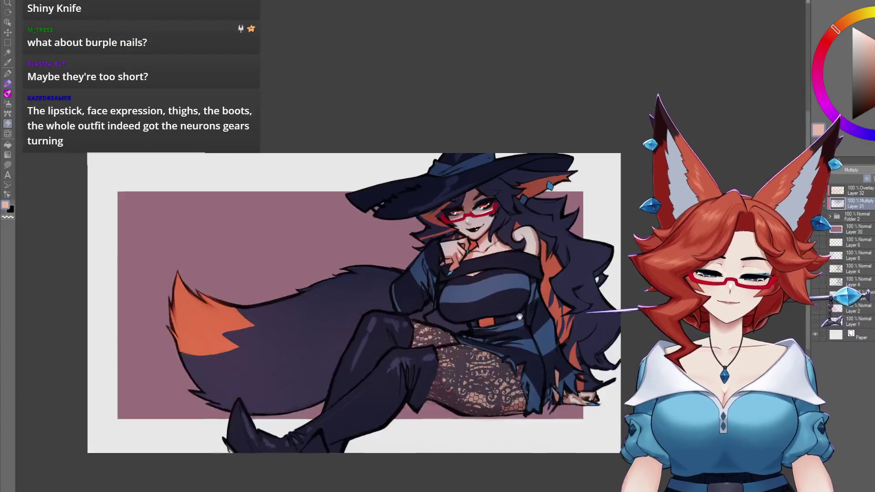
scroll(529, 330, "up", 2)
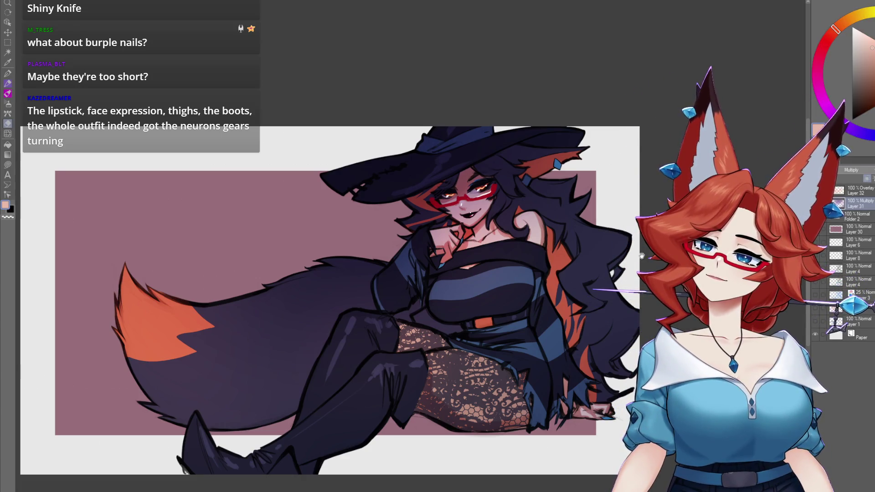
scroll(641, 256, "down", 1)
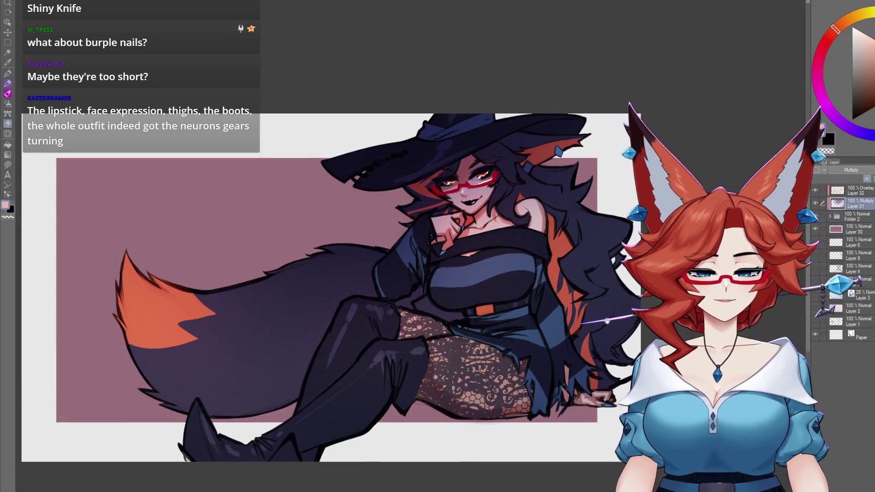
left_click_drag(607, 322, 605, 327)
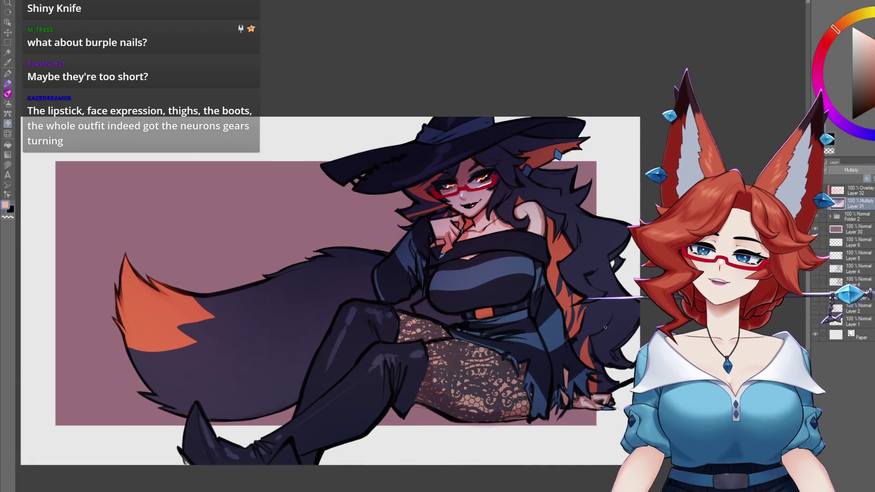
scroll(511, 296, "up", 2)
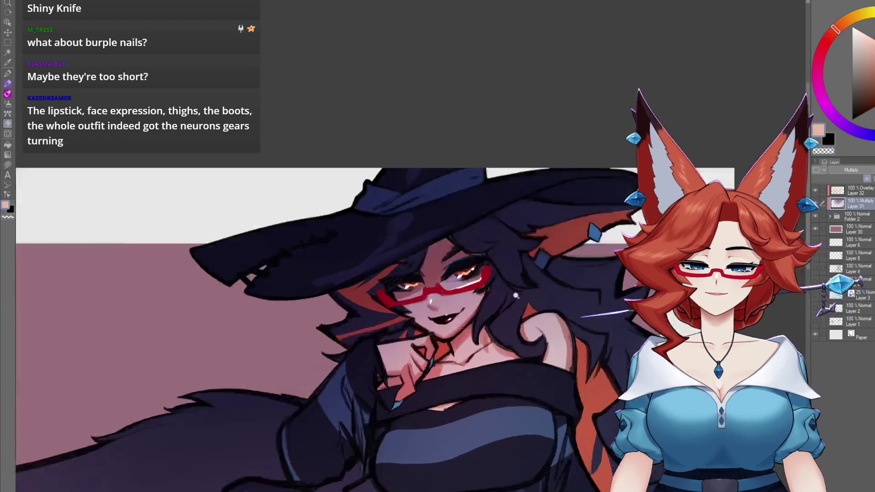
scroll(510, 296, "up", 5)
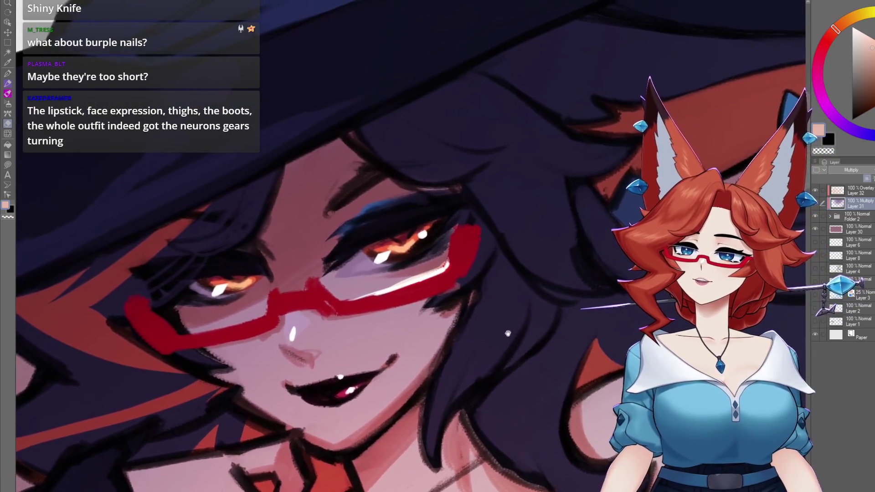
scroll(508, 334, "up", 2)
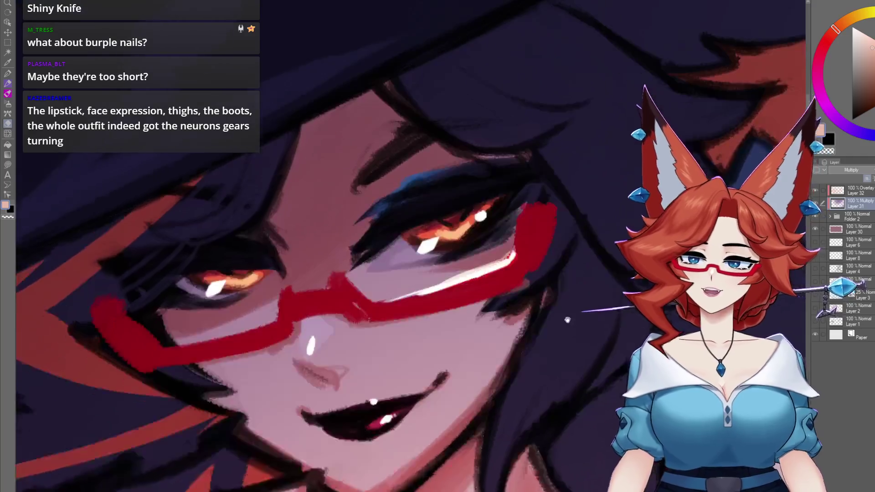
scroll(567, 322, "up", 1)
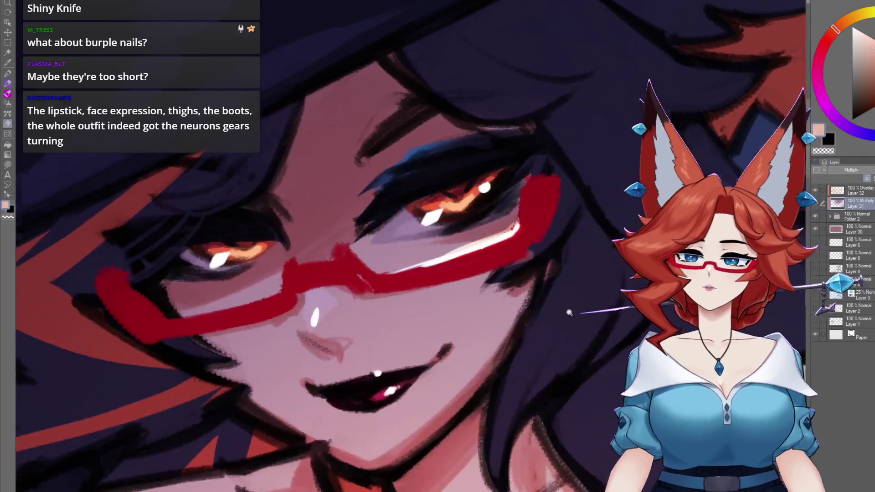
scroll(571, 312, "down", 10)
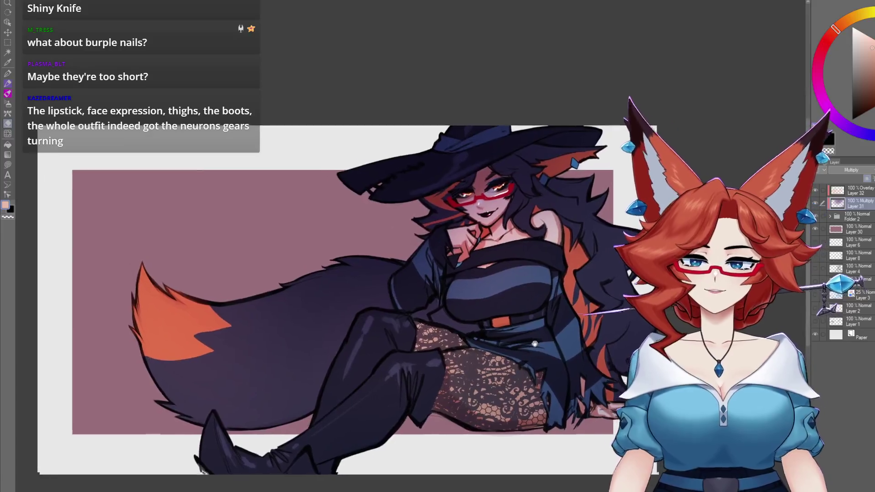
scroll(536, 345, "down", 1)
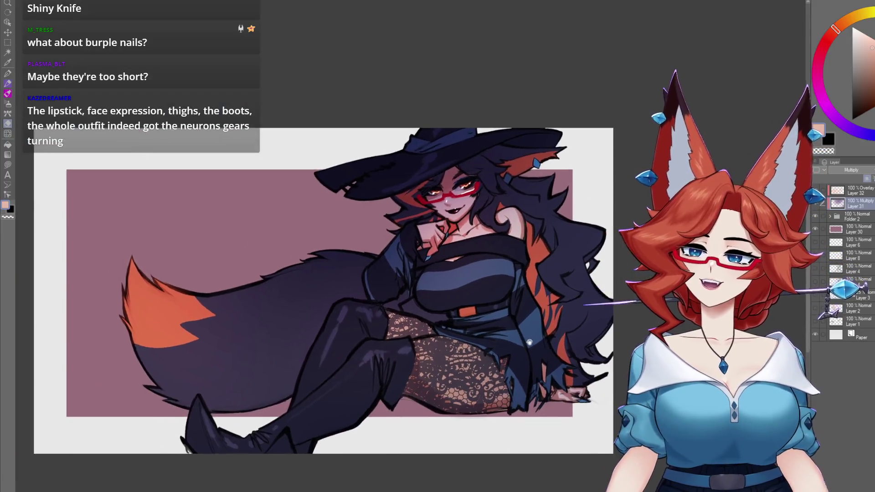
scroll(539, 341, "up", 1)
left_click(539, 340)
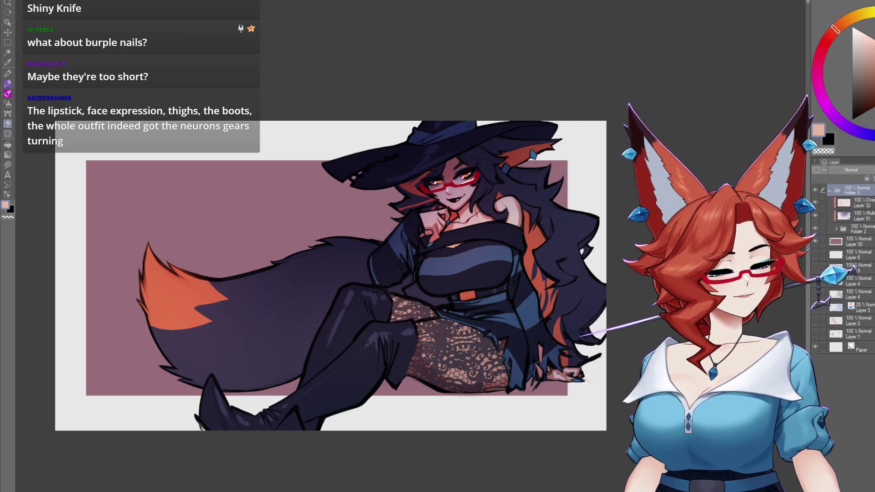
Undo the last change before adding the white outline to the figure
key("ctrl+z")
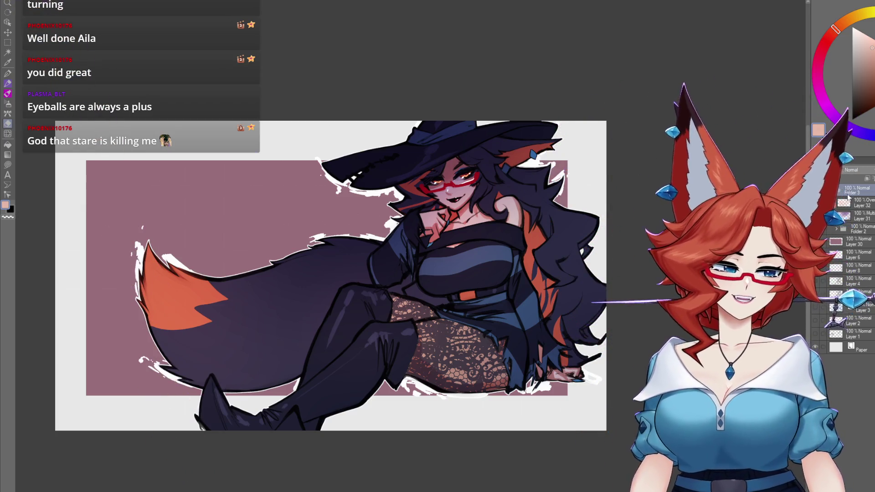
scroll(573, 320, "up", 5)
scroll(559, 294, "down", 2)
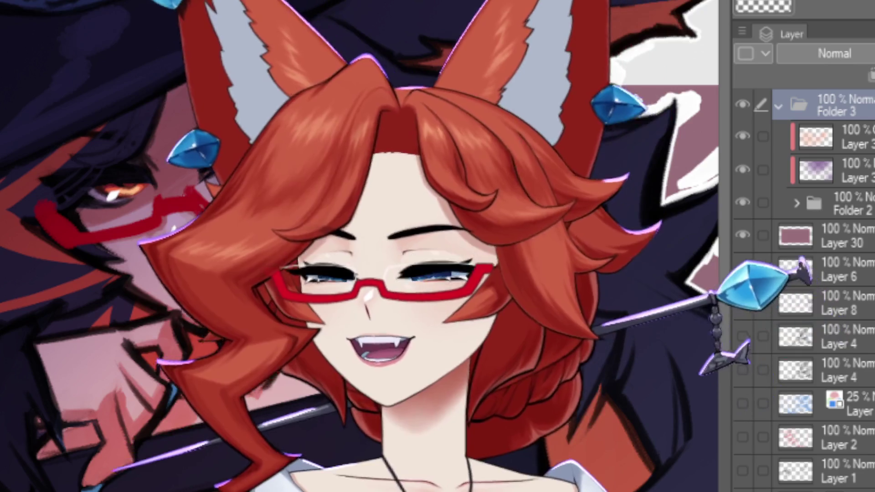
scroll(583, 430, "up", 2)
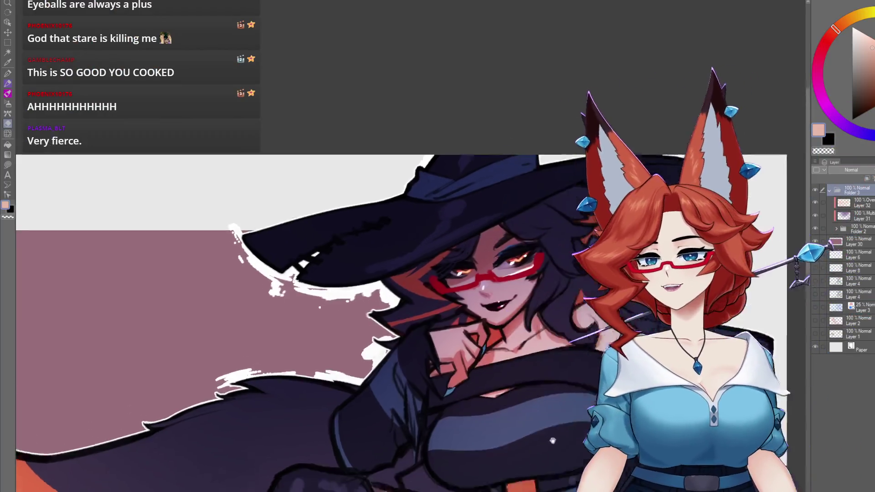
left_click_drag(552, 441, 516, 368)
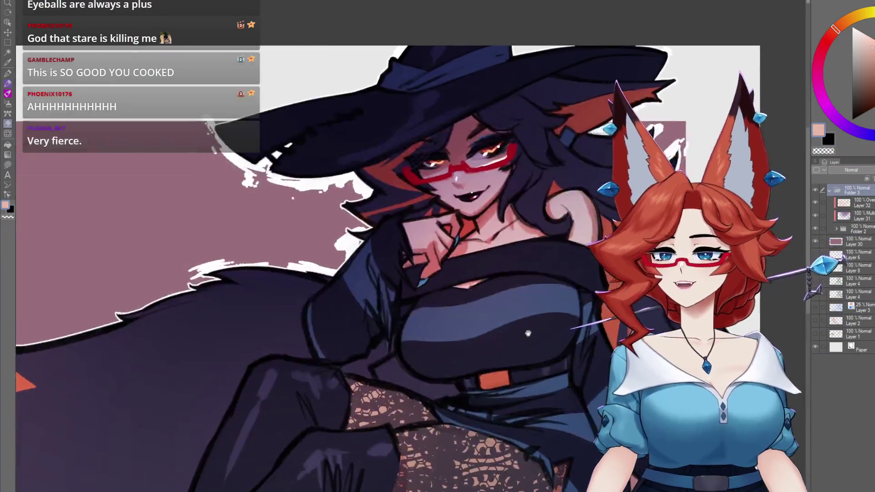